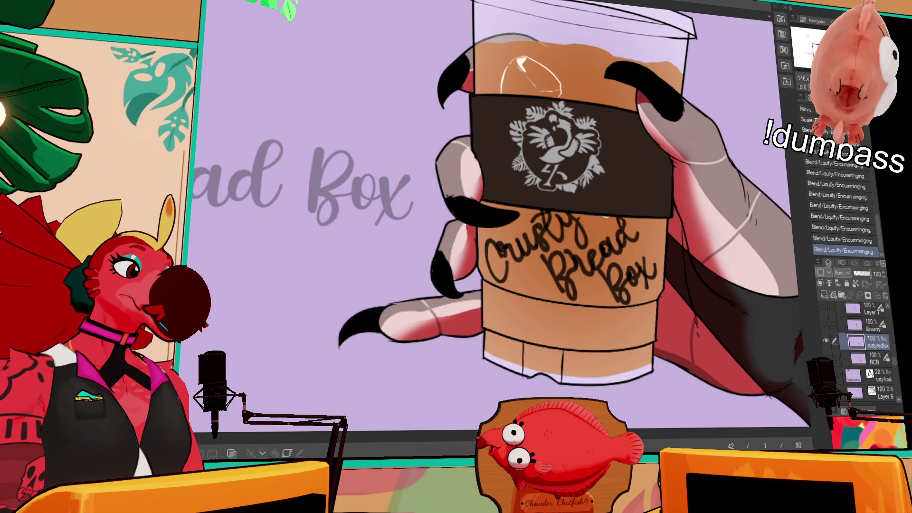
Step: Sketch a small fox face in black line near the lid of the cup
left_click_drag(691, 112, 706, 182)
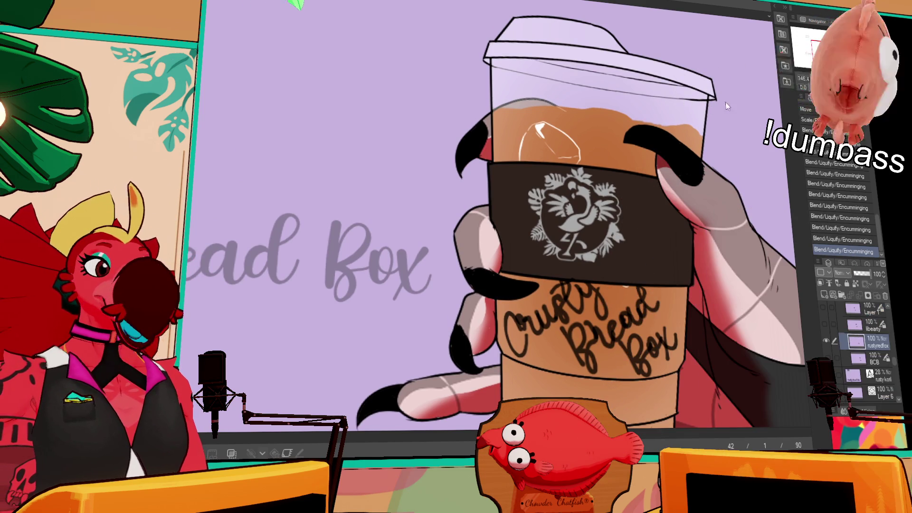
left_click_drag(665, 78, 637, 135)
key("ctrl+z")
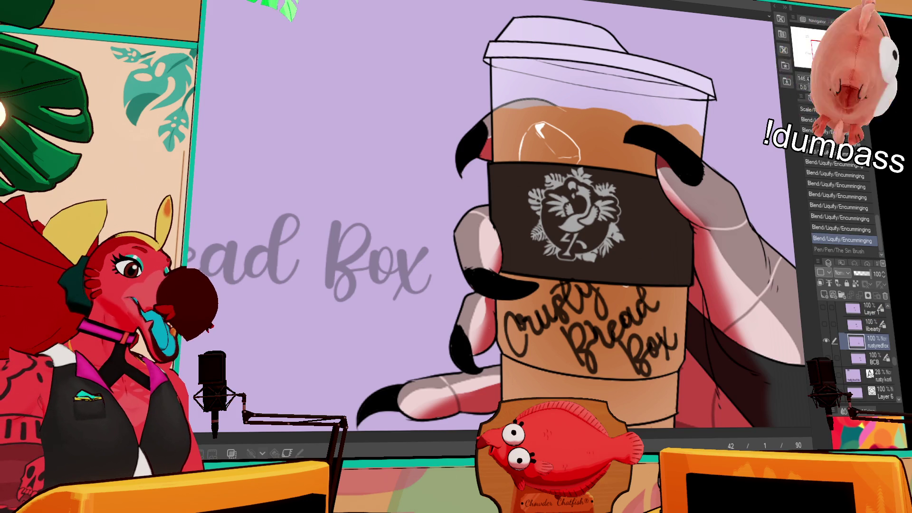
left_click_drag(570, 127, 567, 151)
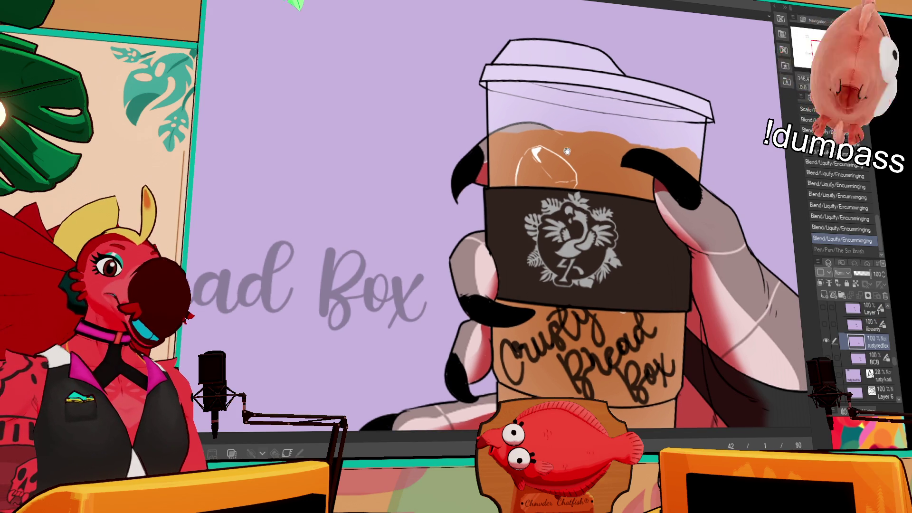
mouse_move(528, 114)
left_mouse_down()
mouse_move(561, 107)
mouse_move(582, 115)
left_mouse_up()
mouse_move(528, 135)
left_mouse_down()
mouse_move(584, 124)
mouse_move(586, 147)
left_mouse_up()
mouse_move(592, 112)
left_mouse_down()
mouse_move(605, 120)
mouse_move(570, 146)
left_mouse_up()
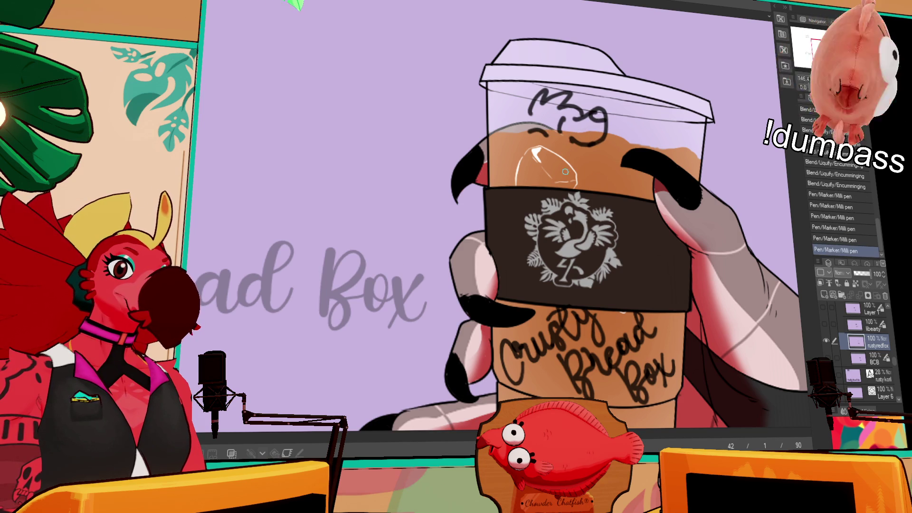
mouse_move(524, 118)
left_mouse_down()
mouse_move(495, 138)
mouse_move(551, 159)
left_mouse_up()
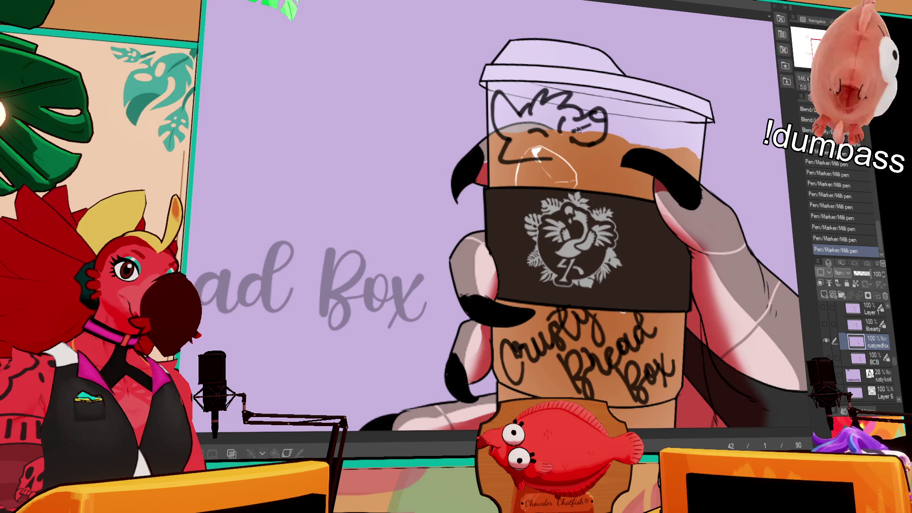
left_click_drag(542, 156, 593, 143)
Step: Select the fox sketch with an oval marquee, nudge it down-right, then deselect
mouse_move(711, 111)
left_mouse_down()
mouse_move(691, 116)
mouse_move(686, 100)
left_mouse_up()
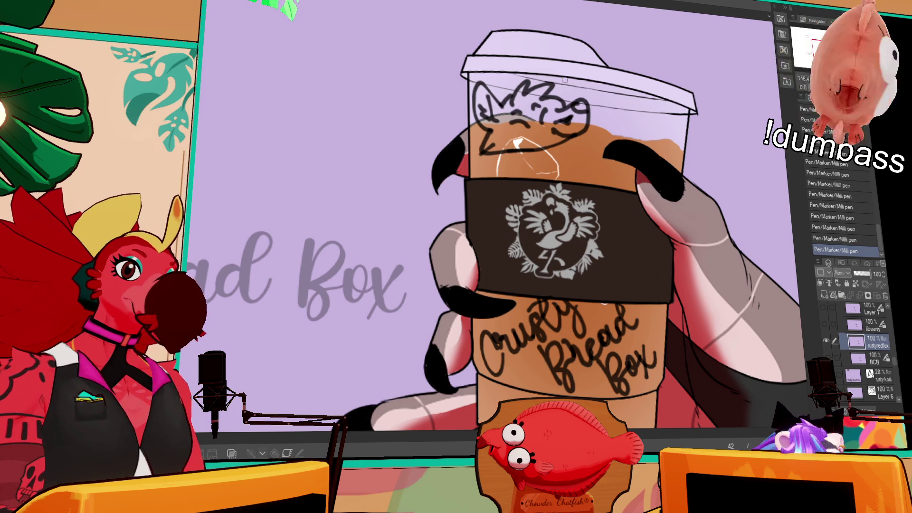
left_click_drag(702, 140, 666, 131)
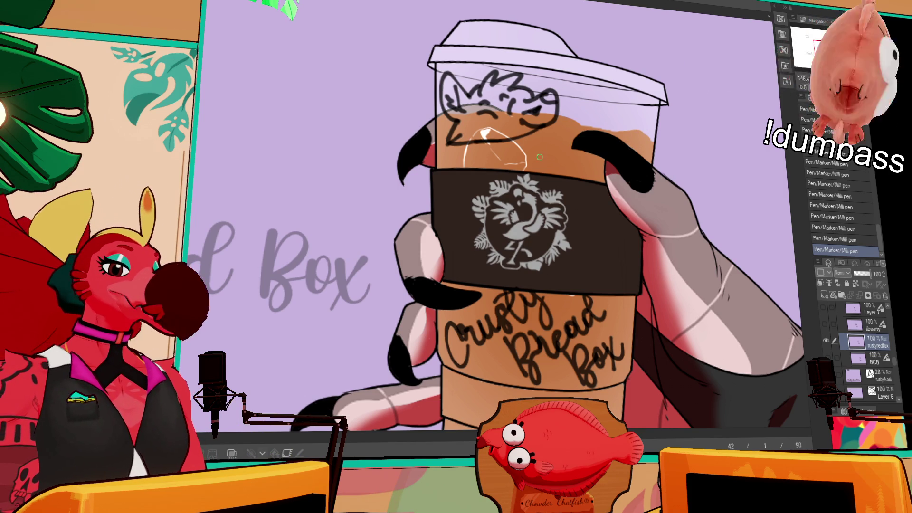
left_click_drag(570, 160, 416, 33)
left_click_drag(540, 117, 547, 132)
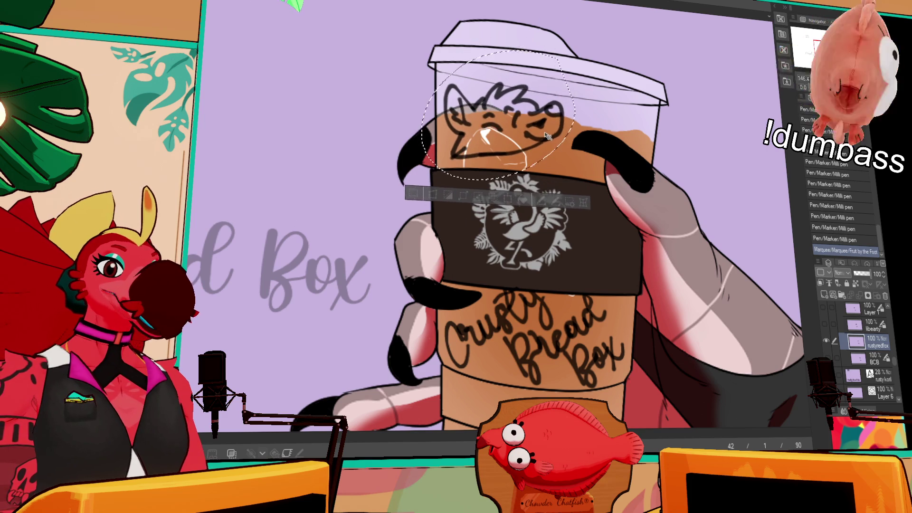
key("ctrl+d")
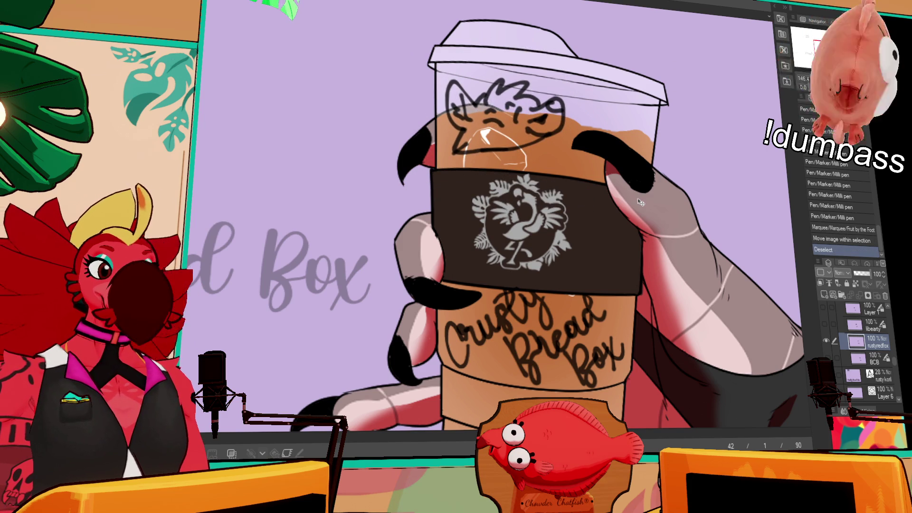
scroll(864, 356, "down", 2)
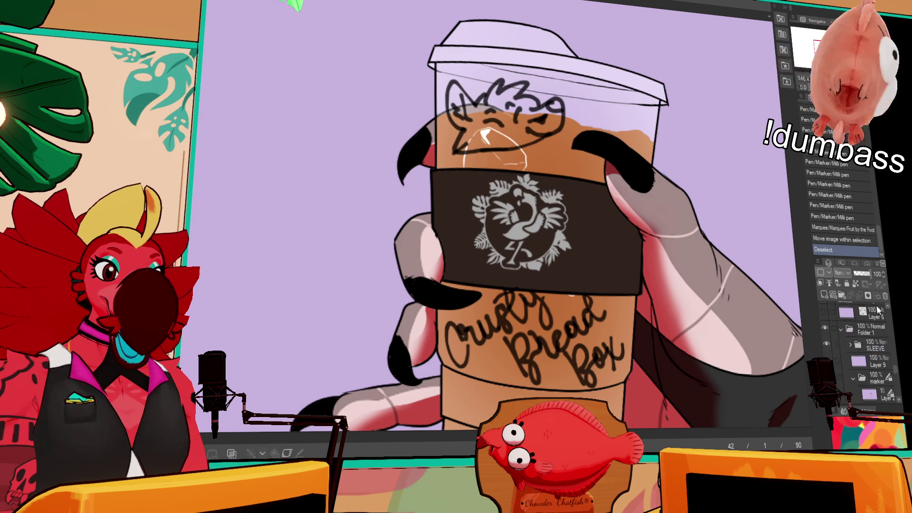
Step: Drag a layer in the marker folder lower in the layer stack and pan across the cup
scroll(876, 399, "down", 3)
left_click_drag(869, 333, 864, 374)
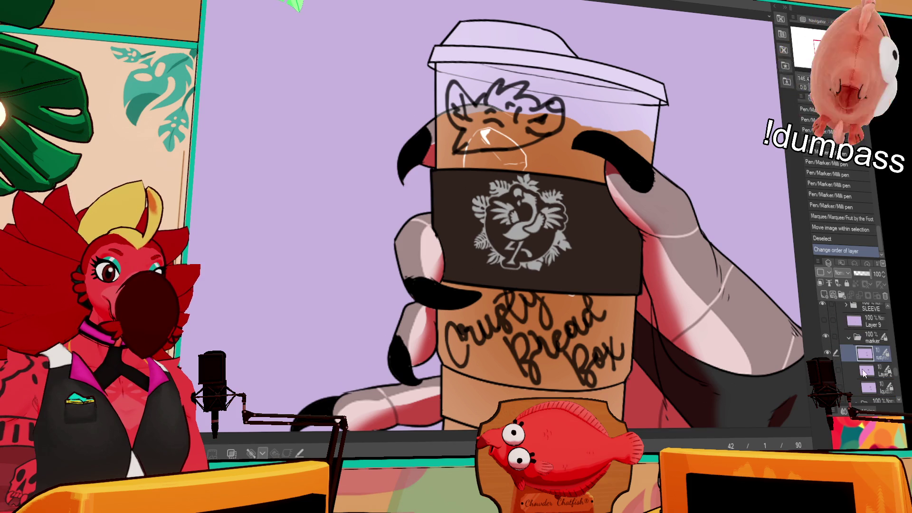
scroll(727, 263, "down", 3)
left_click_drag(708, 244, 684, 216)
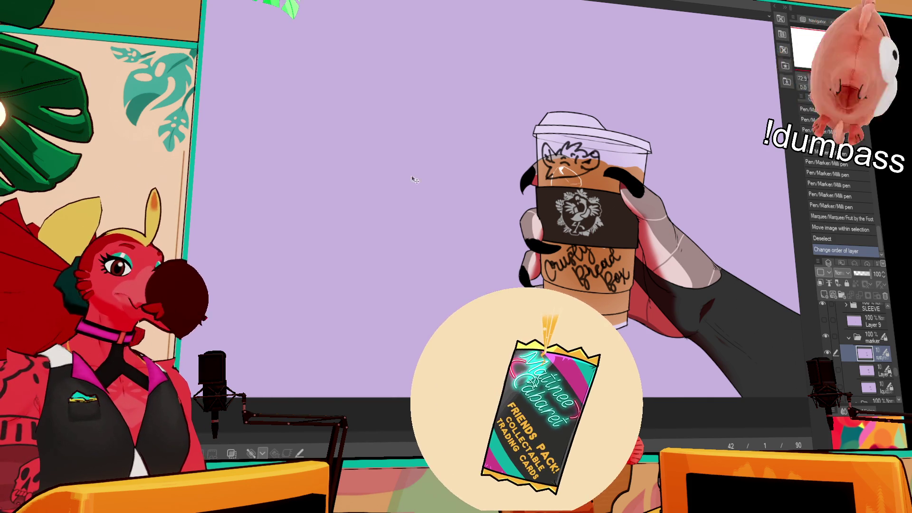
Step: Select Folder 1 and enable keyframes on it from the Timeline toolbar
scroll(873, 371, "up", 3)
left_click(873, 370)
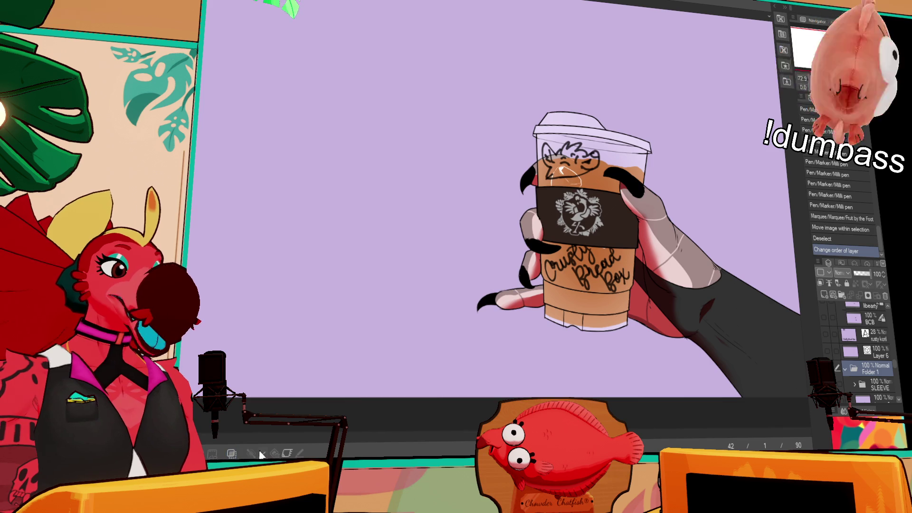
left_click(287, 453)
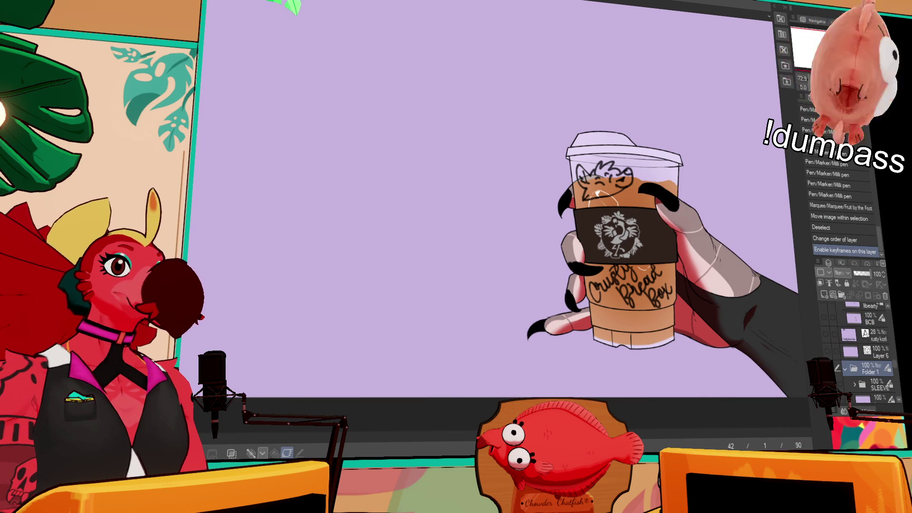
key("ctrl+Tab")
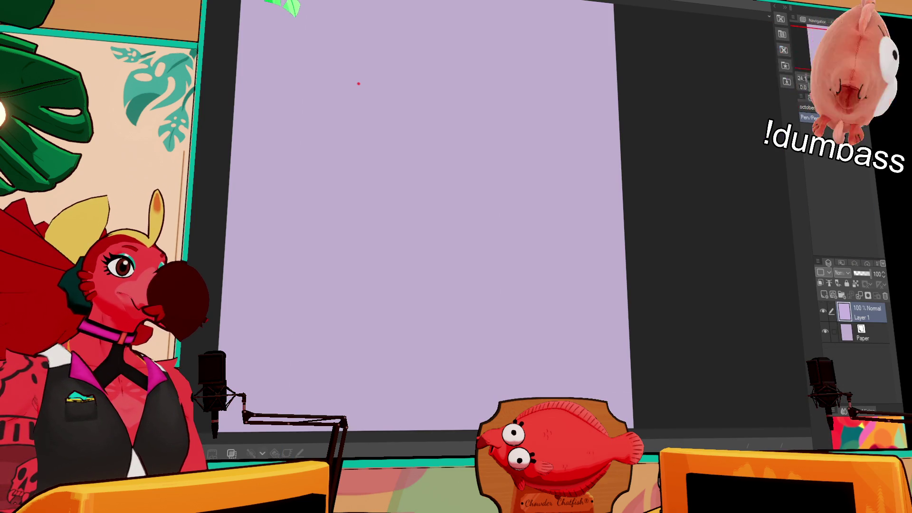
Step: Select the entire lavender canvas with Ctrl+A
key("ctrl+a")
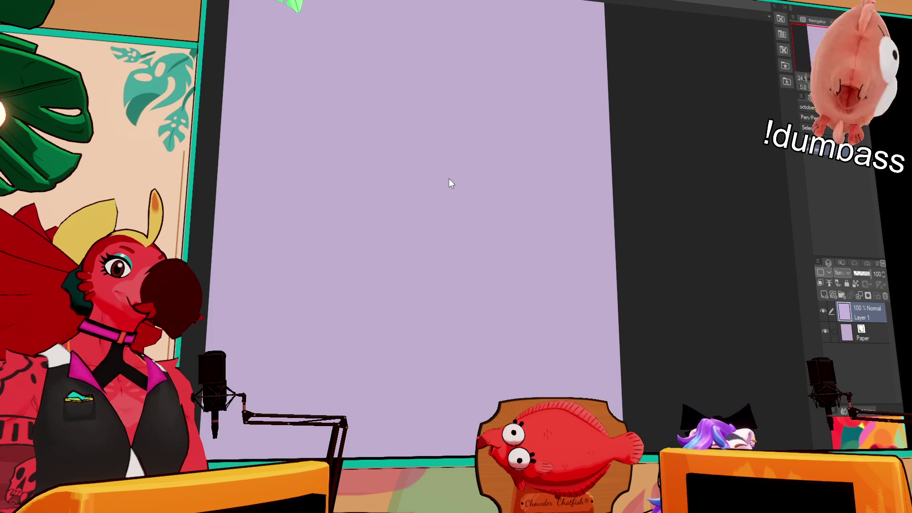
key("t")
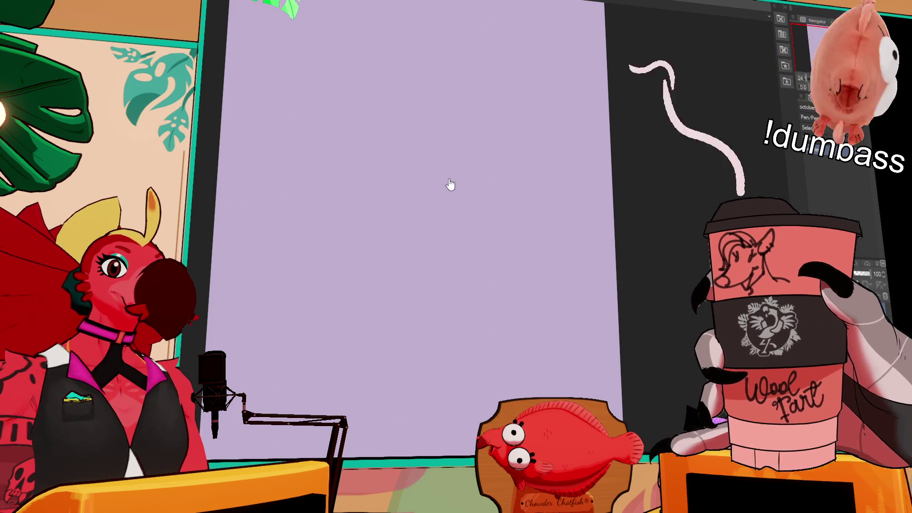
Step: Switch to the Hand tool for panning the blank lavender canvas
key("h")
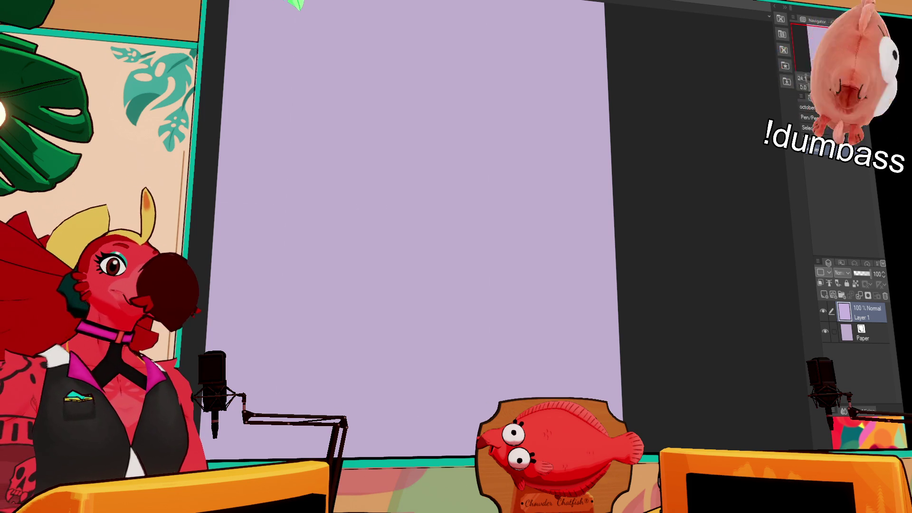
Step: Switch to the other open artwork document and scroll up through it
key("ctrl+Tab")
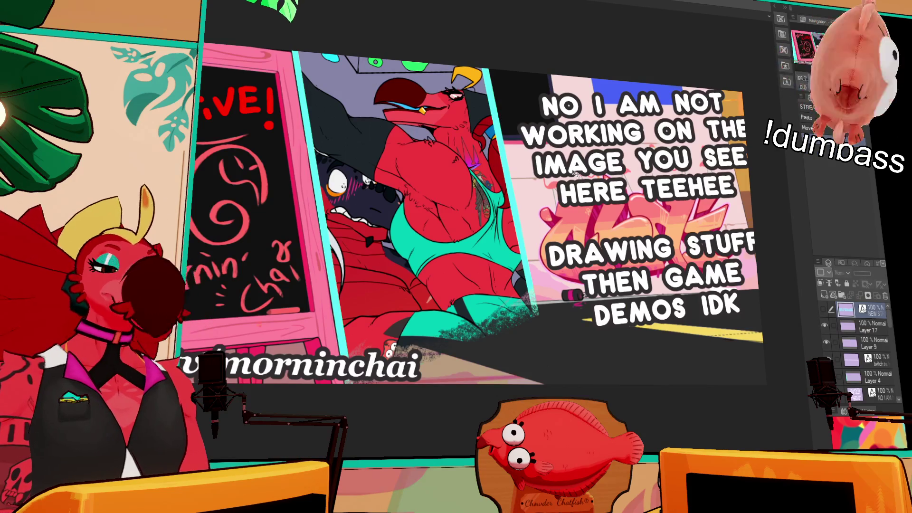
scroll(571, 148, "up", 3)
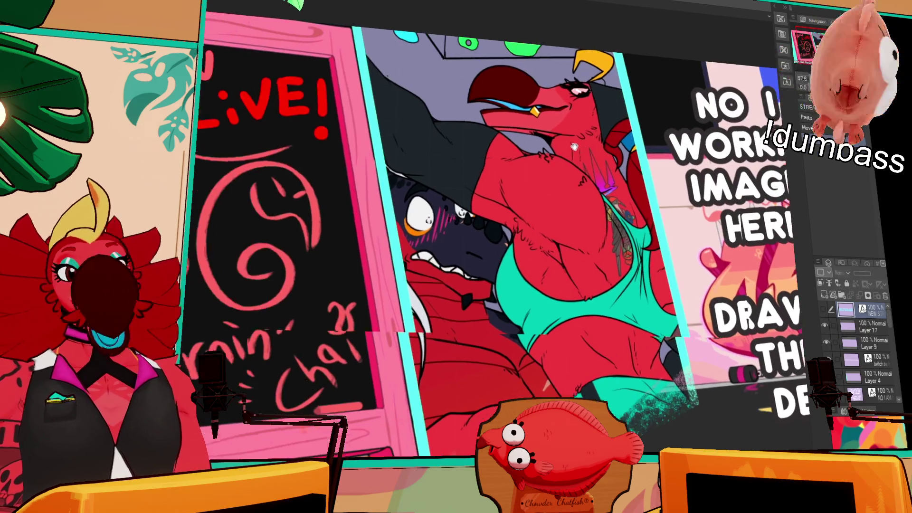
scroll(550, 151, "up", 5)
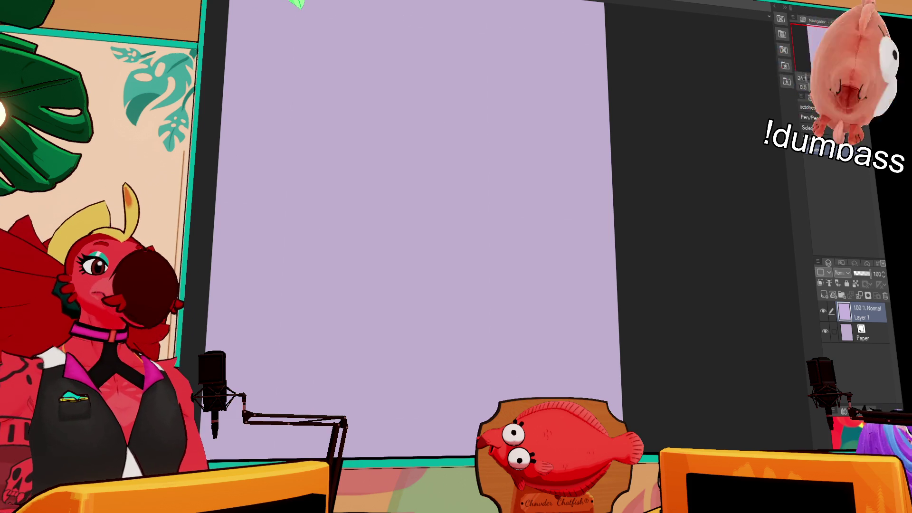
Step: Discard a trial stroke, reposition the canvas, and rotate it 90° to landscape
mouse_move(527, 135)
left_mouse_down()
mouse_move(509, 117)
mouse_move(529, 251)
left_mouse_up()
key("ctrl+z")
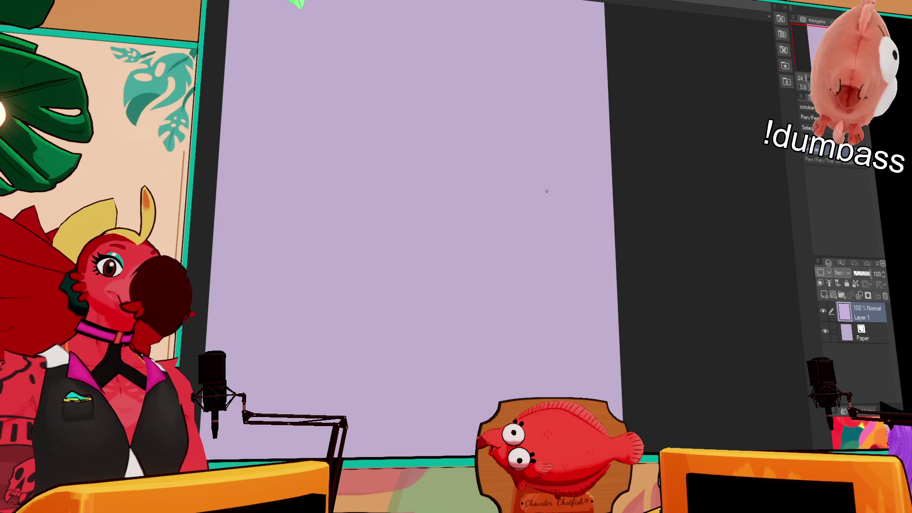
left_click_drag(546, 191, 618, 125)
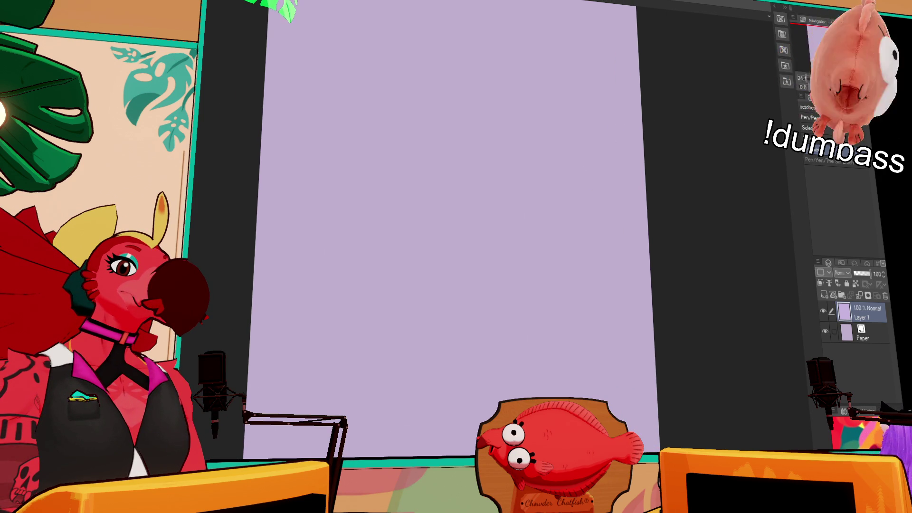
key("ctrl+r")
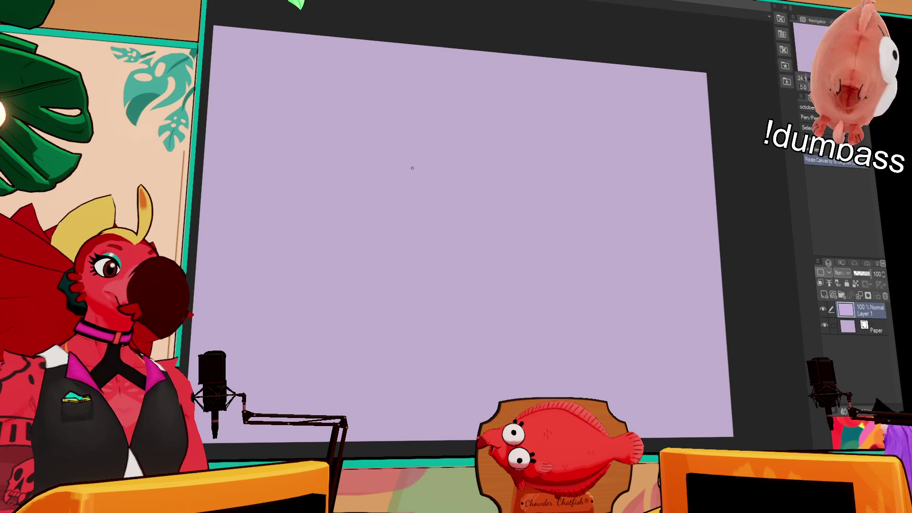
Step: Sketch a small rough circle near the top, retrying arcs and touching up its lower edge
left_click_drag(346, 129, 358, 176)
key("ctrl+z")
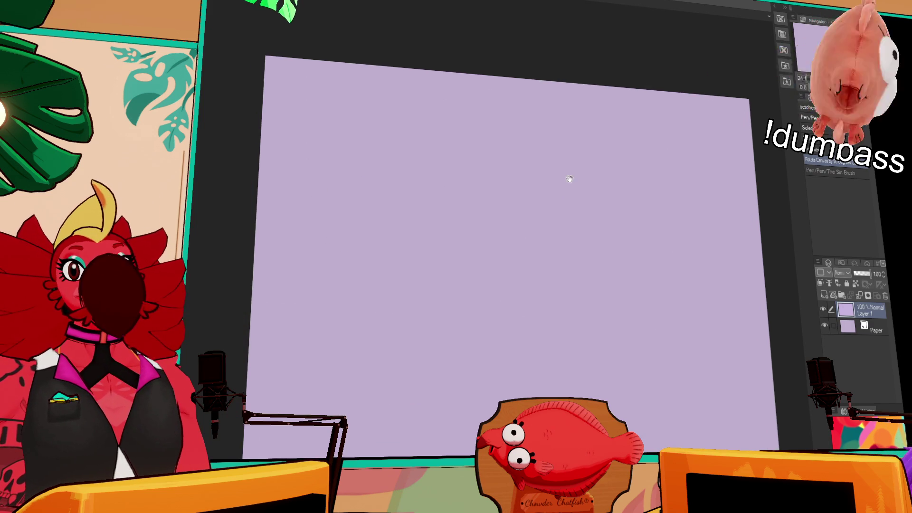
left_click_drag(442, 143, 436, 175)
key("ctrl+z")
mouse_move(473, 145)
left_mouse_down()
mouse_move(451, 171)
mouse_move(479, 177)
mouse_move(494, 160)
mouse_move(492, 175)
mouse_move(465, 178)
left_mouse_up()
key("ctrl+z")
key("ctrl+z")
left_click_drag(457, 167, 476, 181)
mouse_move(461, 169)
left_mouse_down()
mouse_move(484, 177)
mouse_move(472, 171)
left_mouse_up()
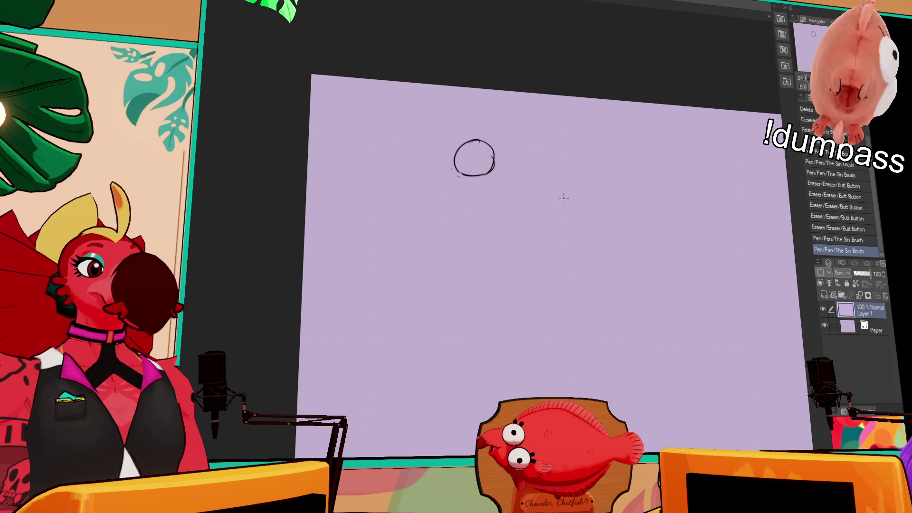
Step: Firm up the circle's bottom and bottom-right edges, then switch to the multi-layer document
left_click_drag(473, 193, 503, 191)
left_click_drag(471, 190, 506, 185)
left_click_drag(505, 188, 506, 177)
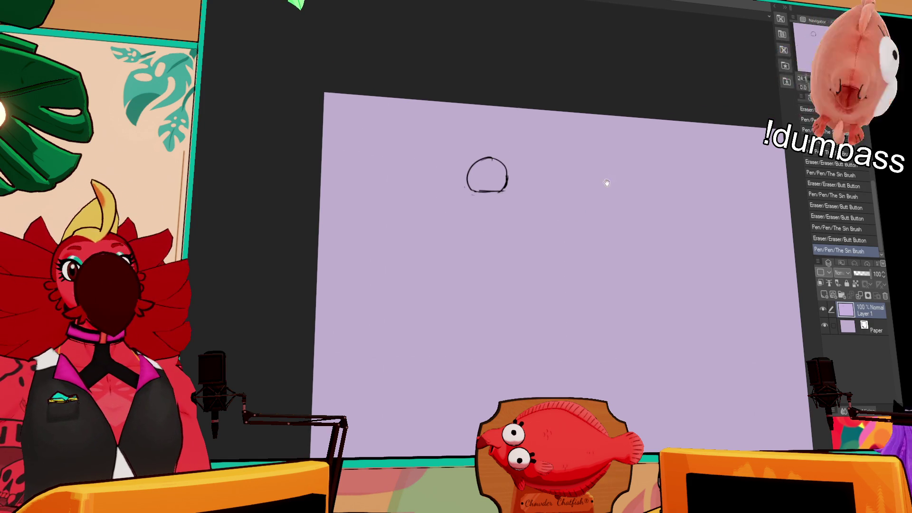
scroll(601, 173, "down", 1)
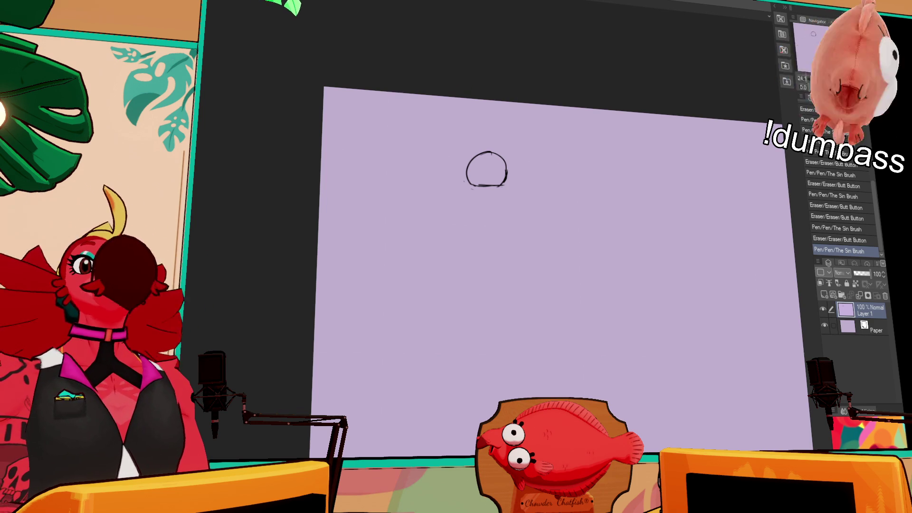
key("ctrl+Tab")
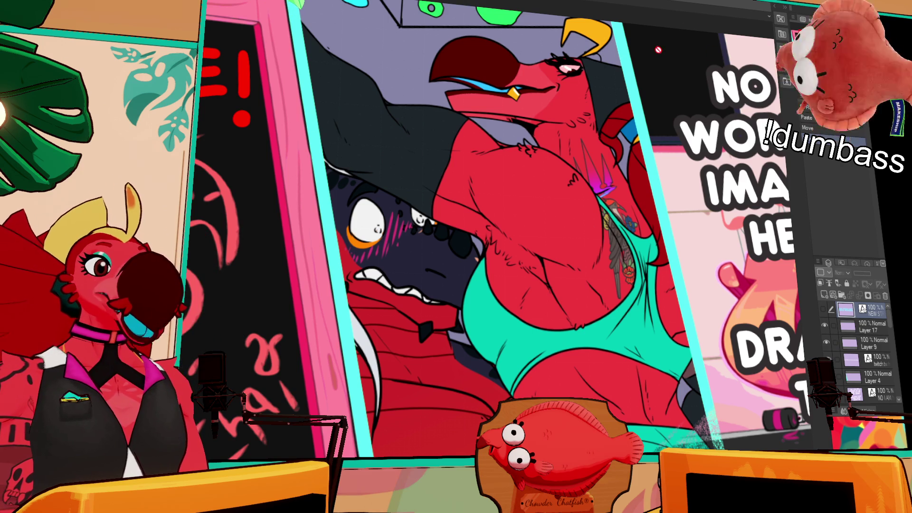
Step: Make Layer 17 the active layer in the Layer palette
left_click(870, 328)
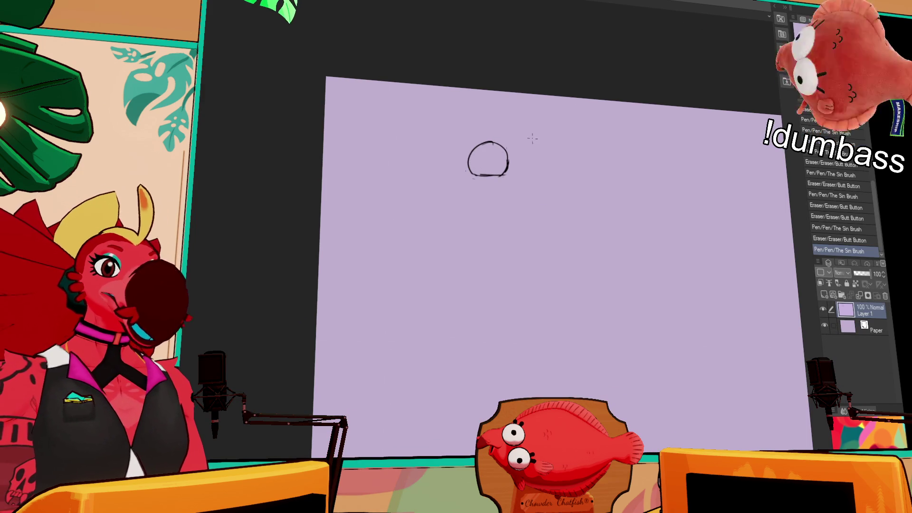
Step: Erase the circle's left side, redraw a longer arc, and close the loop across the top
mouse_move(456, 137)
left_mouse_down()
mouse_move(455, 161)
mouse_move(487, 134)
mouse_move(491, 145)
mouse_move(435, 169)
left_mouse_up()
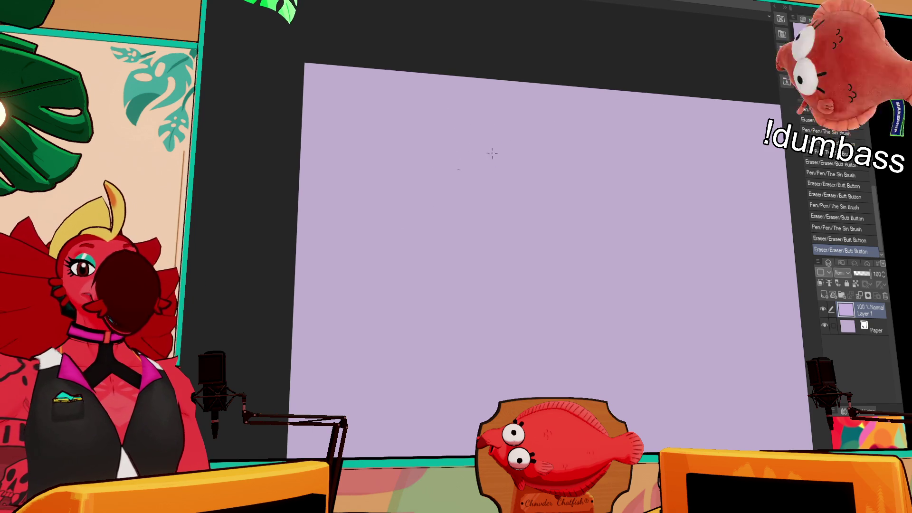
left_click_drag(471, 140, 479, 167)
key("ctrl+z")
key("ctrl+z")
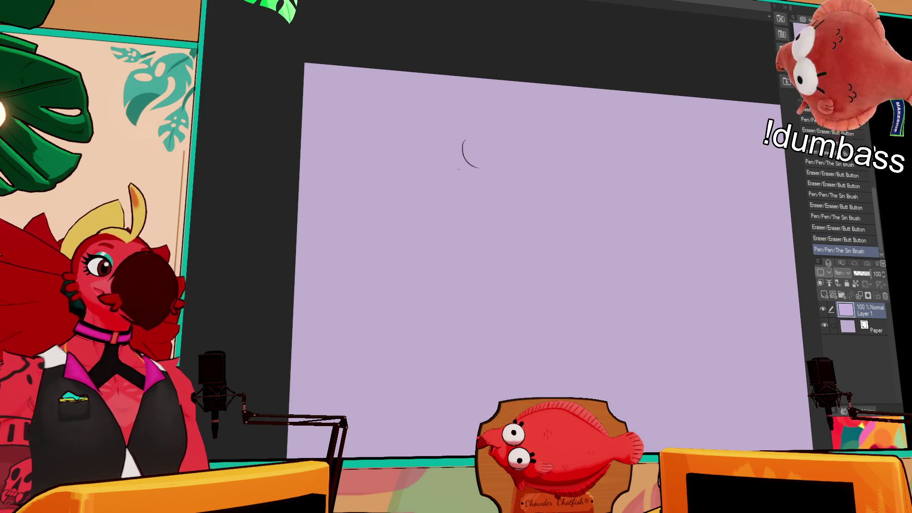
mouse_move(468, 162)
left_mouse_down()
mouse_move(462, 144)
mouse_move(483, 177)
left_mouse_up()
left_click_drag(459, 142, 451, 139)
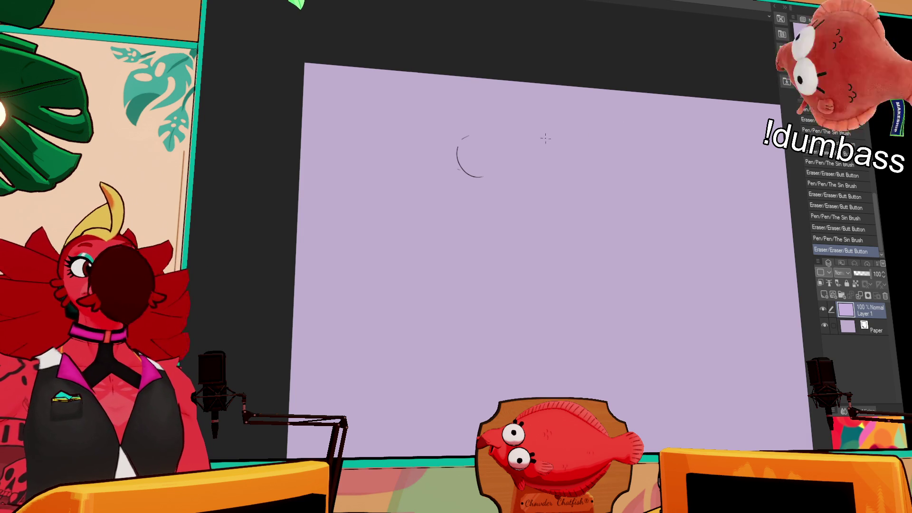
mouse_move(462, 138)
left_mouse_down()
mouse_move(494, 139)
mouse_move(484, 179)
mouse_move(451, 147)
mouse_move(499, 171)
left_mouse_up()
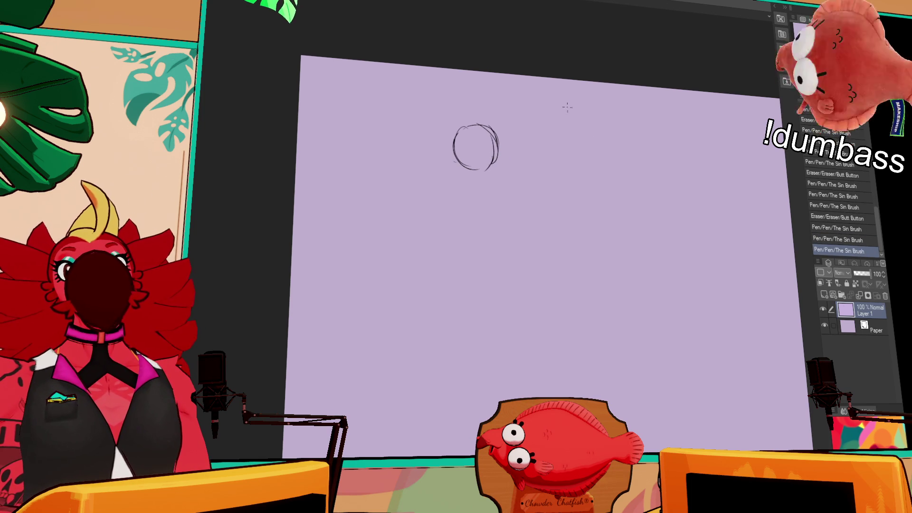
Step: Trim the circle's left side with the eraser, undoing the first lower-left cut
left_click_drag(455, 162, 457, 148)
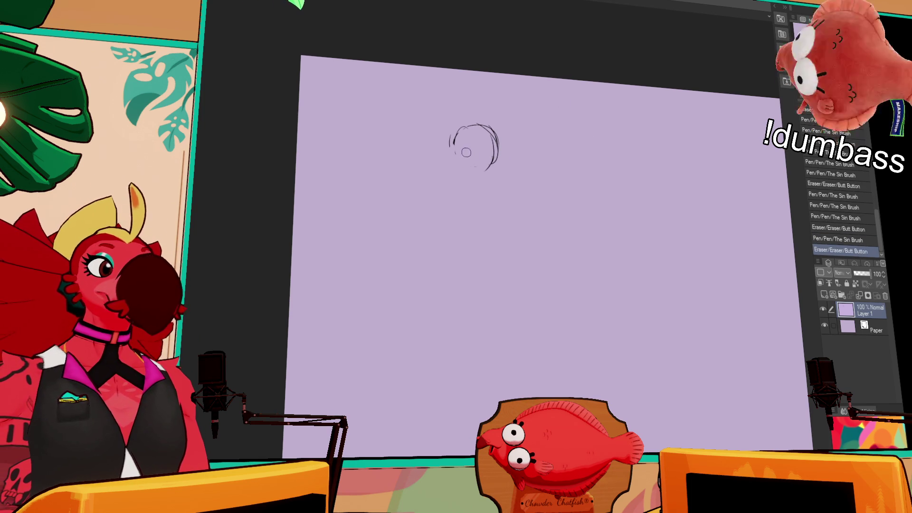
key("ctrl+z")
key("ctrl+z")
key("ctrl+z")
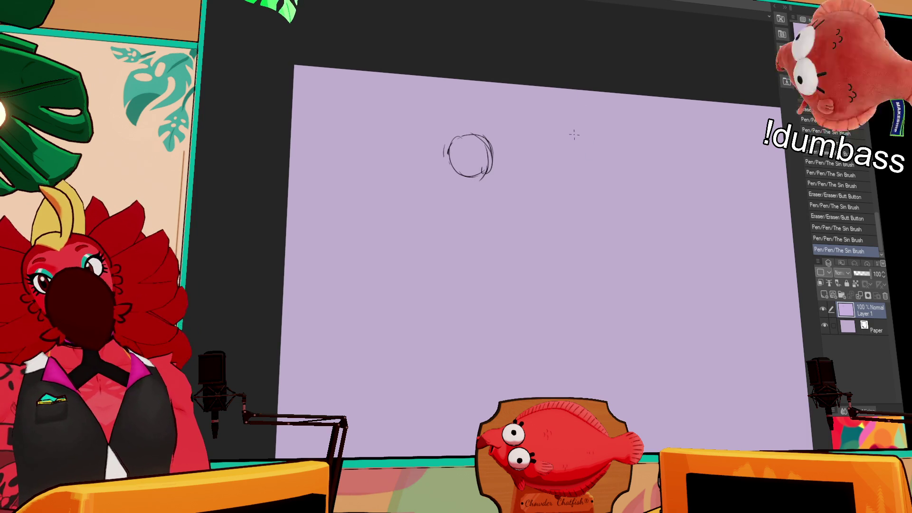
mouse_move(462, 134)
left_mouse_down()
mouse_move(453, 144)
mouse_move(487, 151)
mouse_move(494, 180)
left_mouse_up()
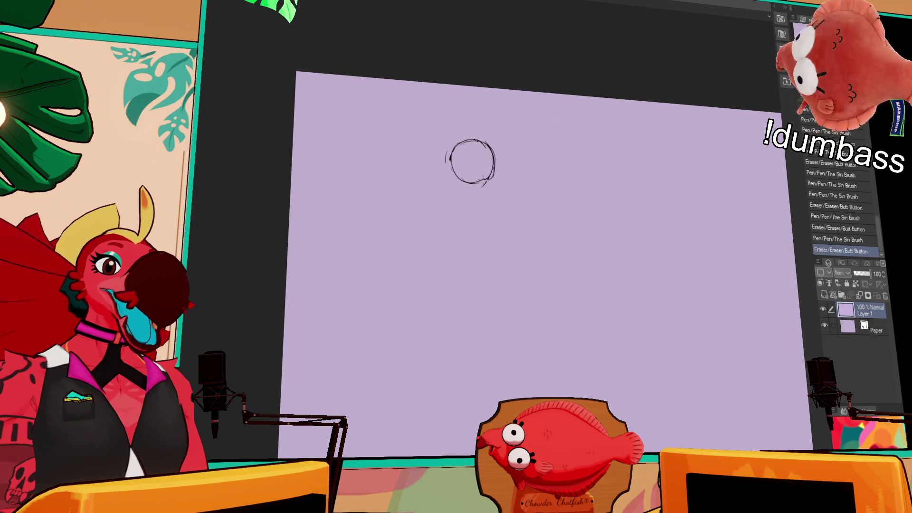
Step: Touch up the circle's right outline and draw a vertical guideline through its middle
left_click_drag(487, 142, 494, 164)
left_click_drag(493, 166, 482, 182)
left_click_drag(475, 140, 476, 180)
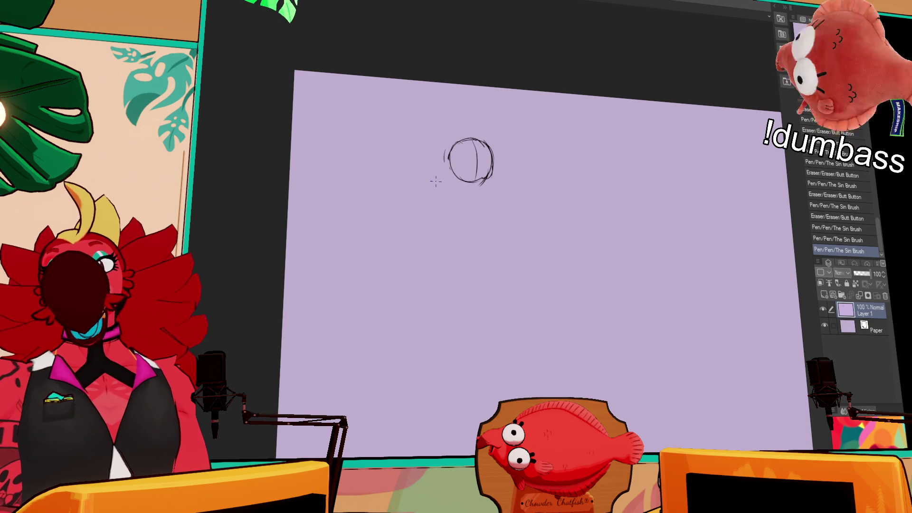
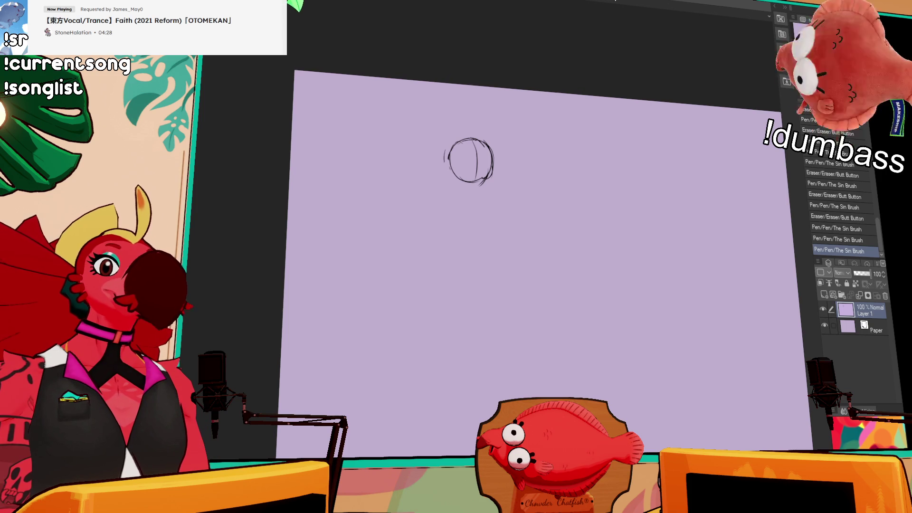
Step: Draw neck lines under the head circle, an oval face guide, and two sloping shoulder lines
mouse_move(459, 164)
left_mouse_down()
mouse_move(461, 195)
mouse_move(483, 202)
left_mouse_up()
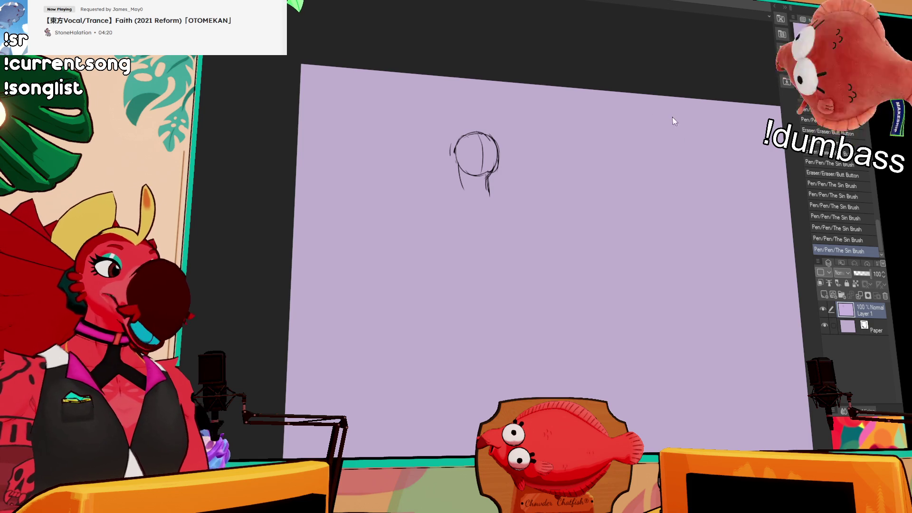
left_click(457, 176)
left_click_drag(473, 145, 493, 149)
left_click_drag(458, 179, 441, 204)
left_click_drag(490, 181, 506, 194)
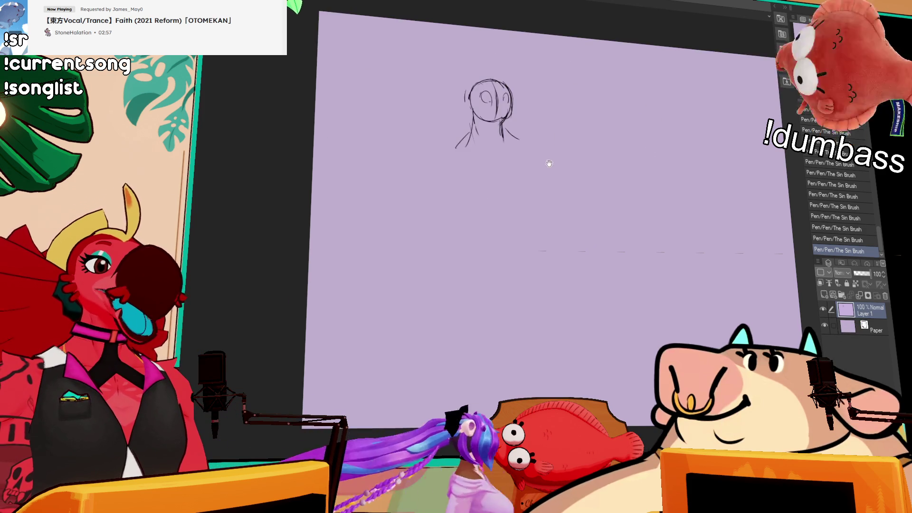
Step: Erase and redraw both shoulders as broad curves with arm strokes, then lengthen the neck lines
mouse_move(472, 153)
left_mouse_down()
mouse_move(477, 137)
mouse_move(461, 153)
left_mouse_up()
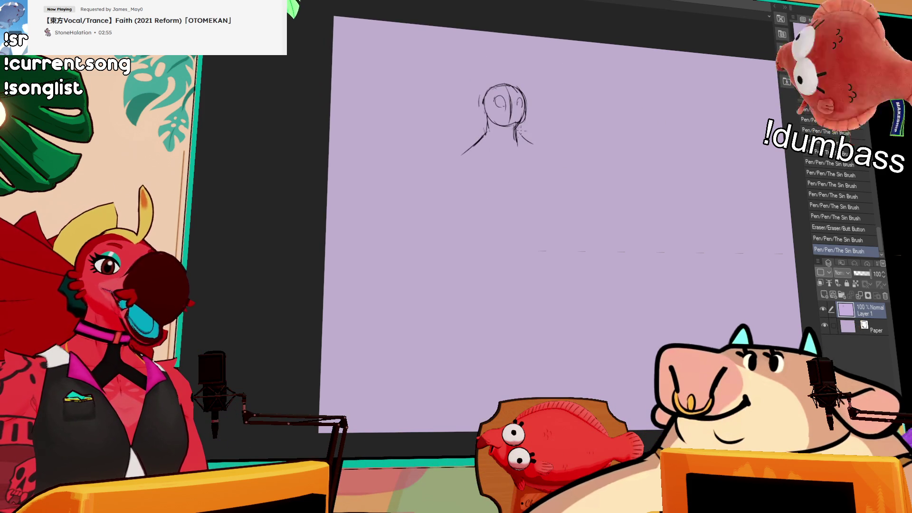
left_click_drag(518, 138, 546, 146)
mouse_move(461, 155)
left_mouse_down()
mouse_move(473, 145)
mouse_move(445, 183)
left_mouse_up()
mouse_move(452, 152)
left_mouse_down()
mouse_move(468, 146)
mouse_move(460, 189)
left_mouse_up()
mouse_move(522, 137)
left_mouse_down()
mouse_move(543, 150)
mouse_move(540, 140)
mouse_move(553, 166)
left_mouse_up()
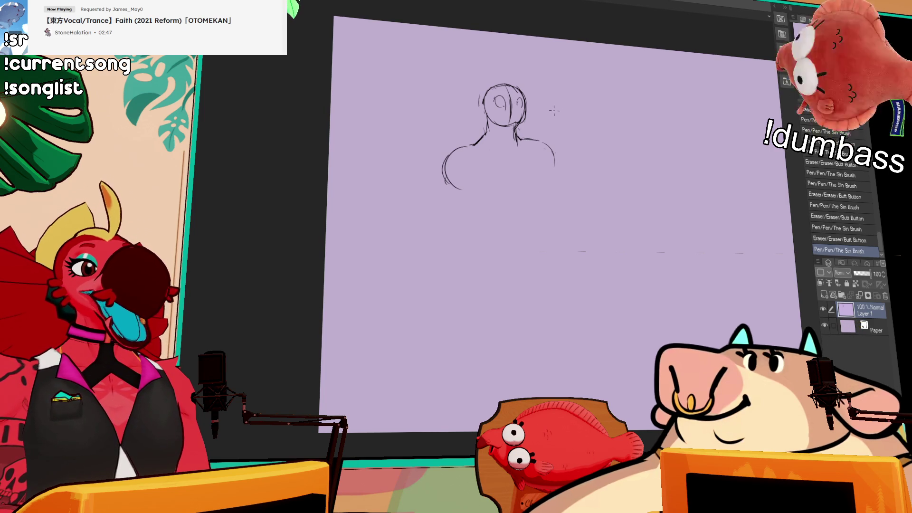
left_click_drag(448, 162, 446, 186)
mouse_move(469, 144)
left_mouse_down()
mouse_move(449, 166)
mouse_move(448, 186)
left_mouse_up()
mouse_move(520, 125)
left_mouse_down()
mouse_move(516, 141)
mouse_move(484, 125)
left_mouse_up()
mouse_move(485, 123)
left_mouse_down()
mouse_move(490, 145)
mouse_move(522, 138)
mouse_move(492, 144)
mouse_move(522, 130)
mouse_move(515, 142)
mouse_move(470, 151)
mouse_move(476, 137)
left_mouse_up()
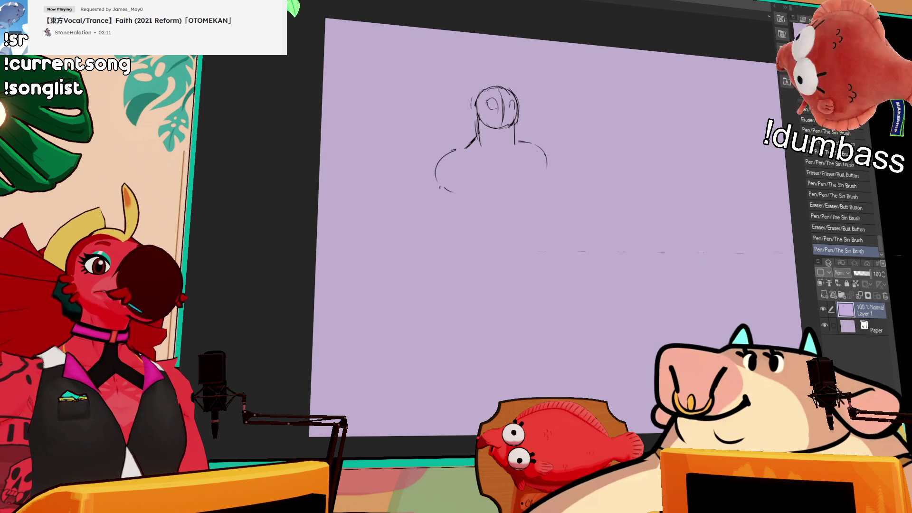
Step: Paste the spicy chili crisp jar photo as Layer 2, zoom in, then move to the next document tab
key("ctrl+v")
scroll(480, 192, "up", 8)
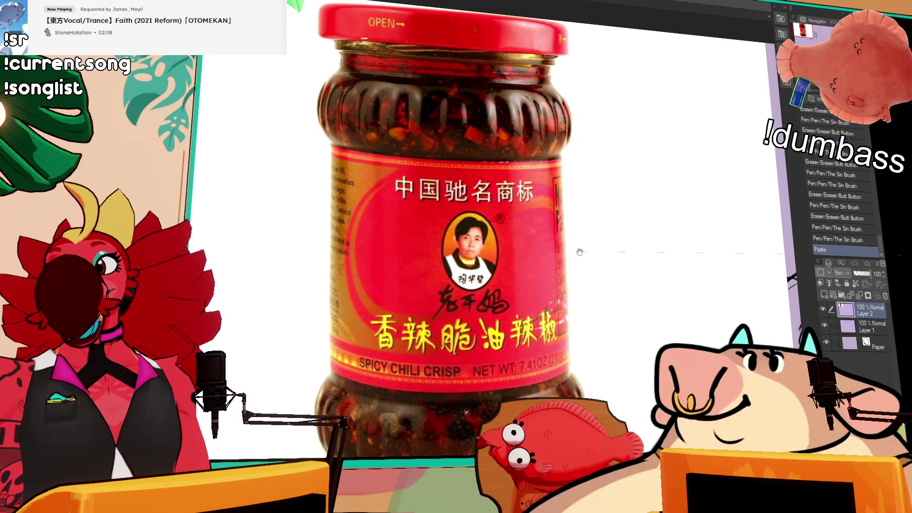
left_click_drag(579, 251, 581, 249)
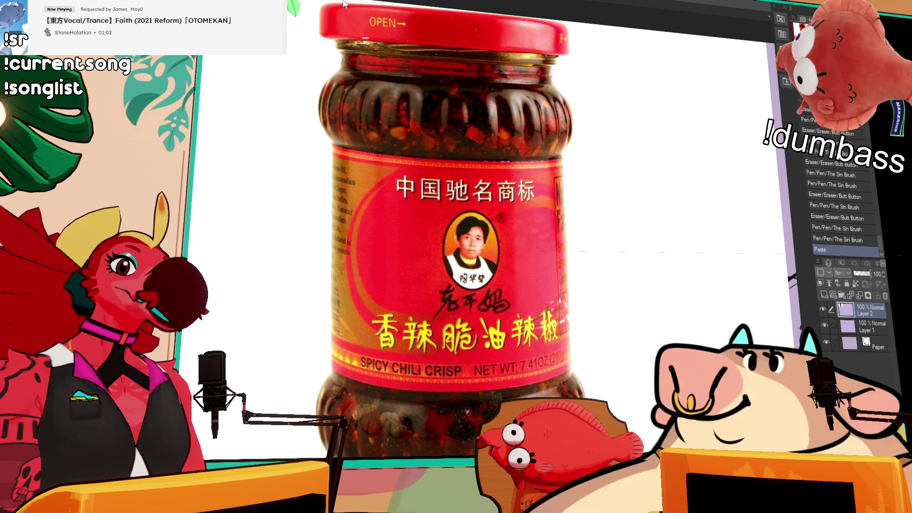
key("ctrl+Tab")
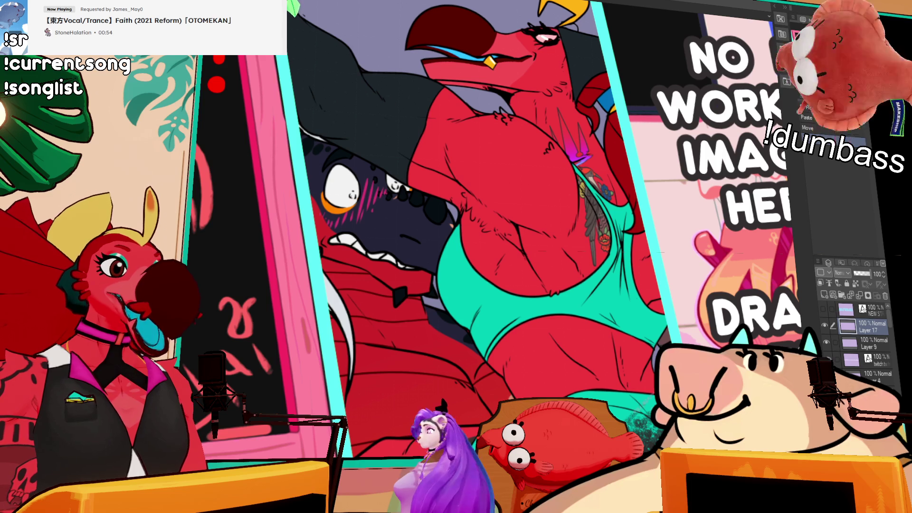
Step: Switch to the blank lavender canvas, rotate the view slightly and zoom in
left_click(435, 153)
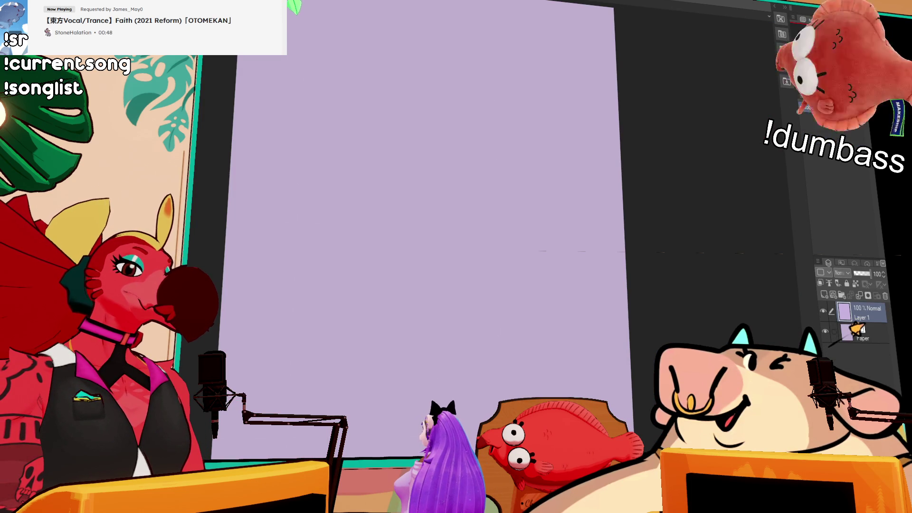
key("minus")
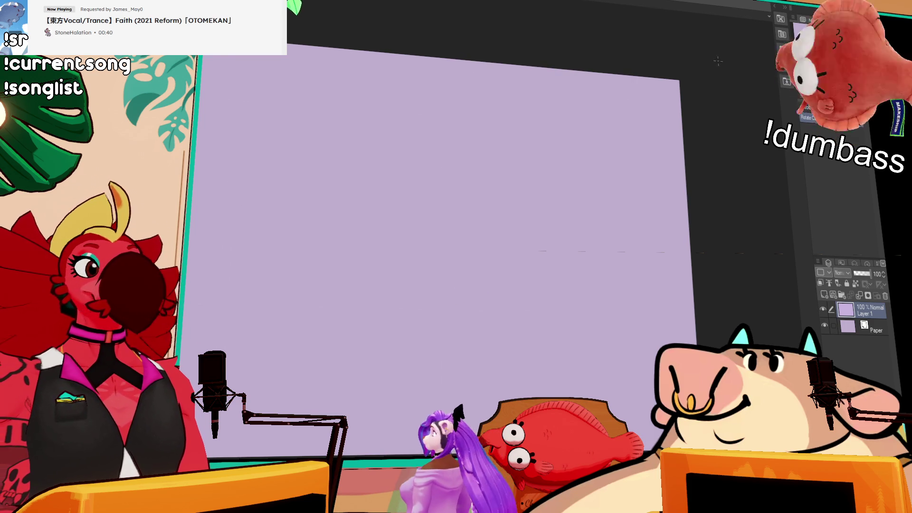
key("ctrl+plus")
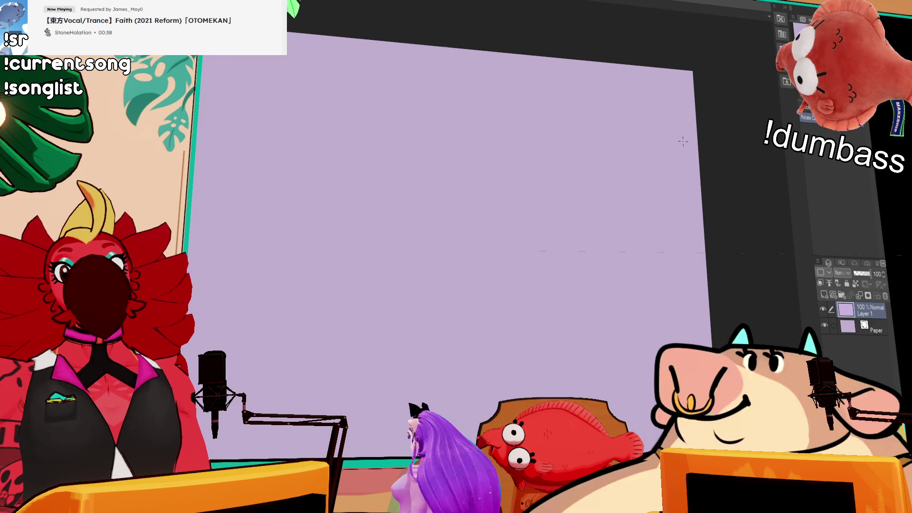
Step: Try four looping curves on the blank canvas, undoing each one
mouse_move(604, 201)
left_mouse_down()
mouse_move(580, 143)
mouse_move(572, 227)
left_mouse_up()
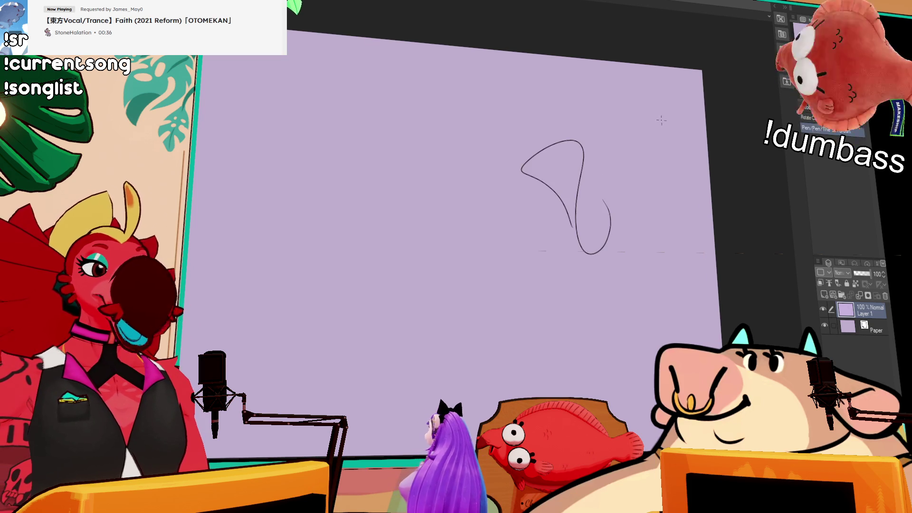
key("ctrl+z")
mouse_move(657, 131)
left_mouse_down()
mouse_move(647, 142)
mouse_move(520, 116)
left_mouse_up()
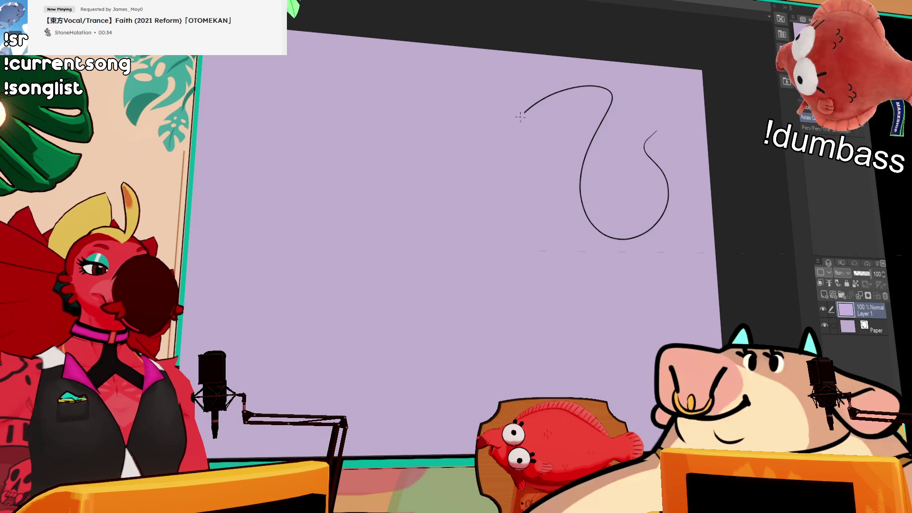
key("ctrl+z")
mouse_move(571, 129)
left_mouse_down()
mouse_move(539, 111)
mouse_move(378, 171)
mouse_move(404, 128)
left_mouse_up()
key("ctrl+z")
mouse_move(468, 181)
left_mouse_down()
mouse_move(446, 212)
mouse_move(370, 240)
mouse_move(494, 178)
mouse_move(475, 240)
left_mouse_up()
key("ctrl+z")
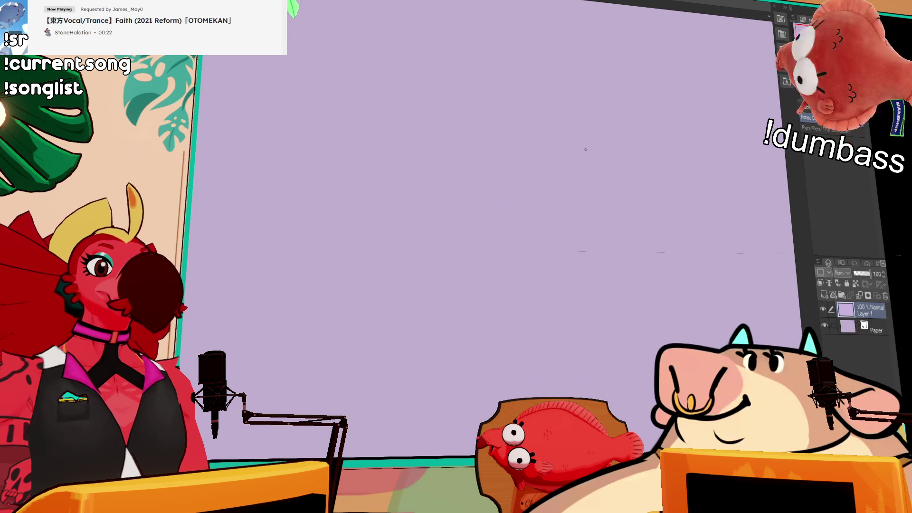
Step: Test two short arc strokes, undo them, and return to the blank lavender canvas
left_click_drag(366, 146, 421, 126)
key("ctrl+z")
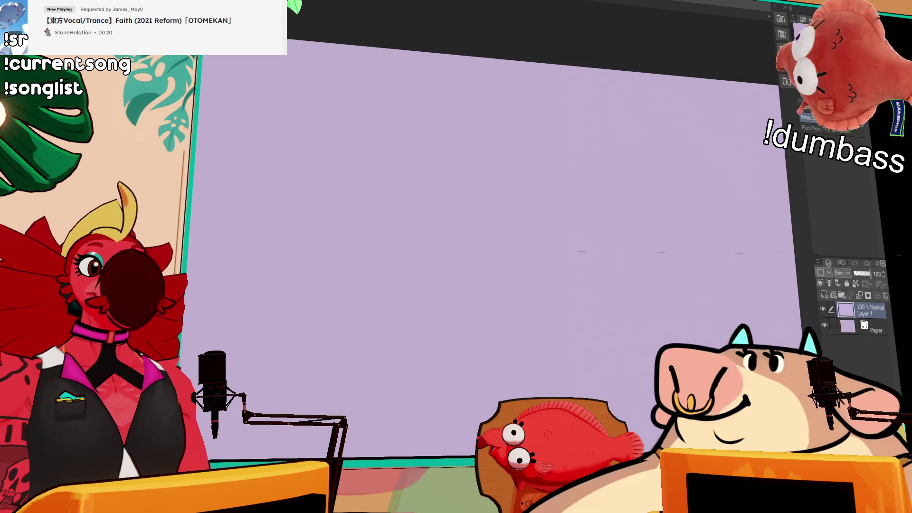
mouse_move(470, 162)
left_mouse_down()
mouse_move(469, 97)
mouse_move(478, 126)
mouse_move(451, 126)
mouse_move(467, 102)
left_mouse_up()
key("ctrl+z")
key("ctrl+z")
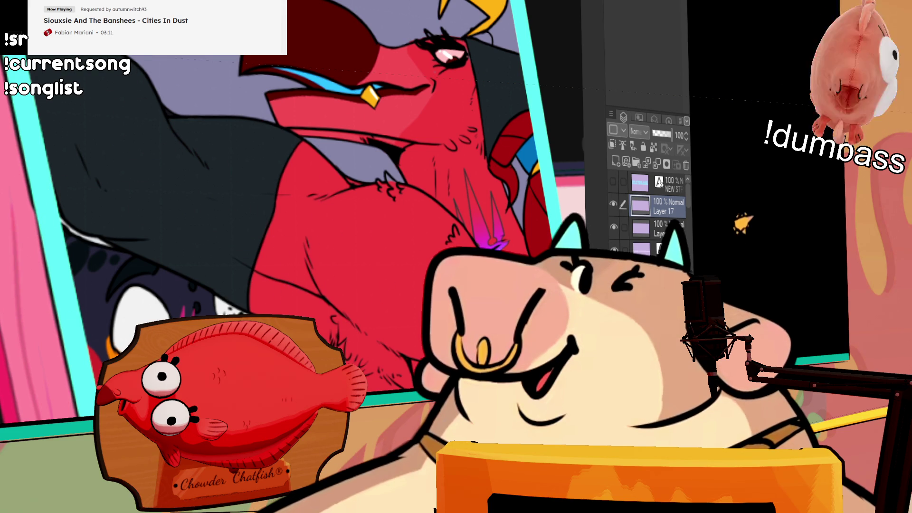
key("ctrl+Tab")
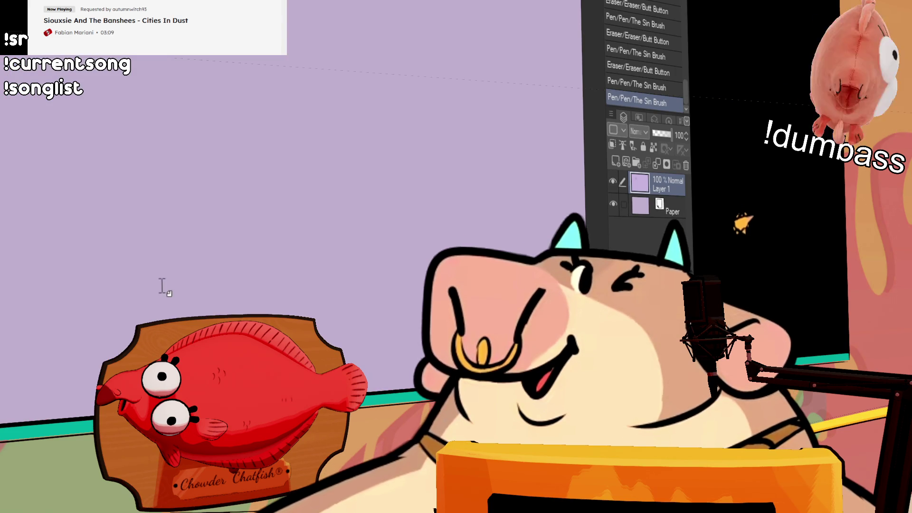
Step: Type 'I love this cow so much' in a new text box on the canvas
left_click(143, 299)
type("I lov")
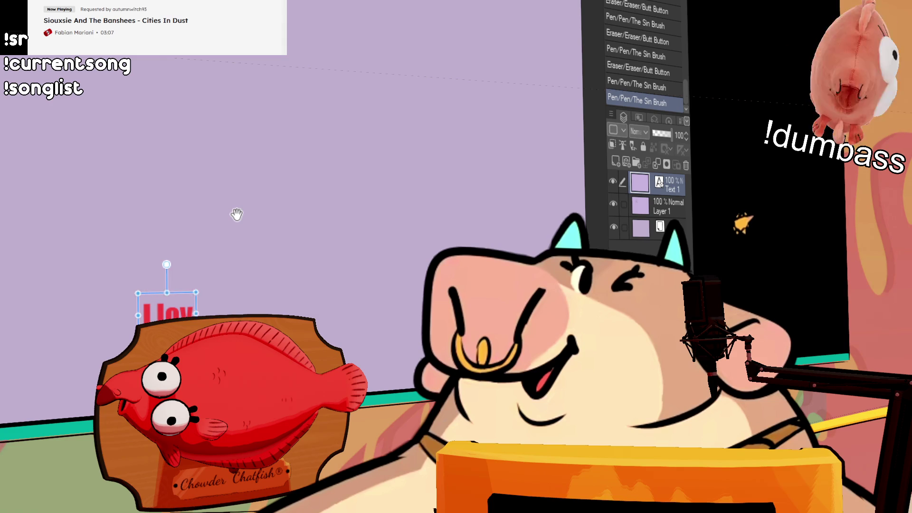
type("e this cow so muc")
type("h")
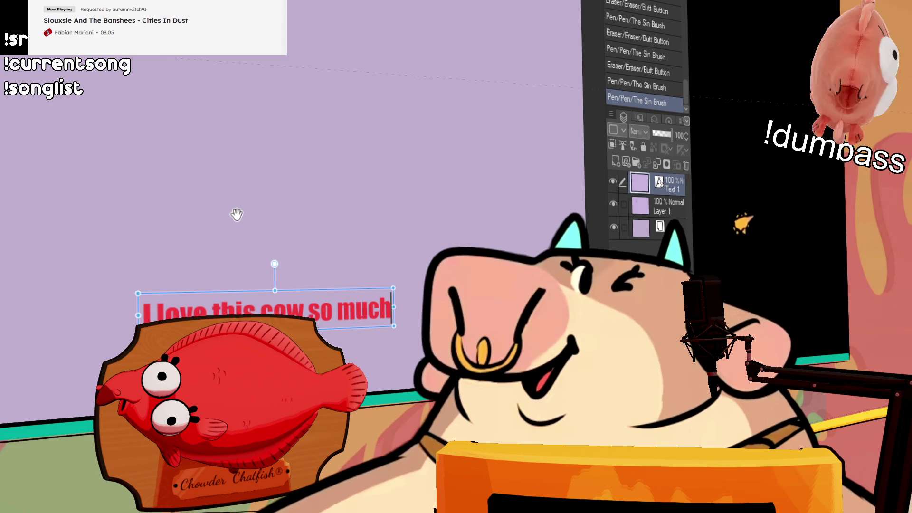
Step: Move the text up and right and resize it large and tall near the top
mouse_move(327, 293)
left_mouse_down()
mouse_move(418, 271)
mouse_move(489, 227)
mouse_move(384, 195)
left_mouse_up()
mouse_move(194, 189)
left_mouse_down()
mouse_move(161, 185)
mouse_move(155, 162)
mouse_move(36, 107)
mouse_move(1, 76)
left_mouse_up()
left_click_drag(174, 100, 174, 161)
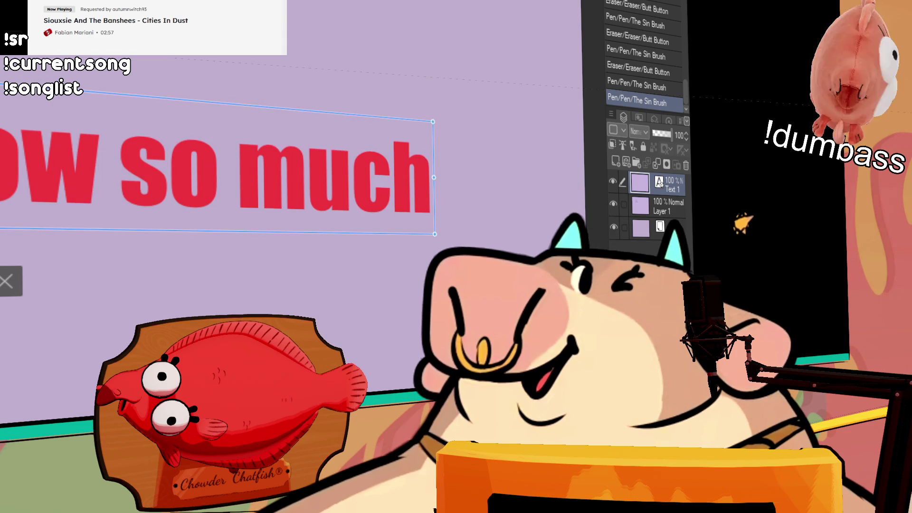
mouse_move(1, 205)
left_mouse_down()
mouse_move(55, 198)
mouse_move(45, 193)
mouse_move(68, 51)
mouse_move(66, 58)
left_mouse_up()
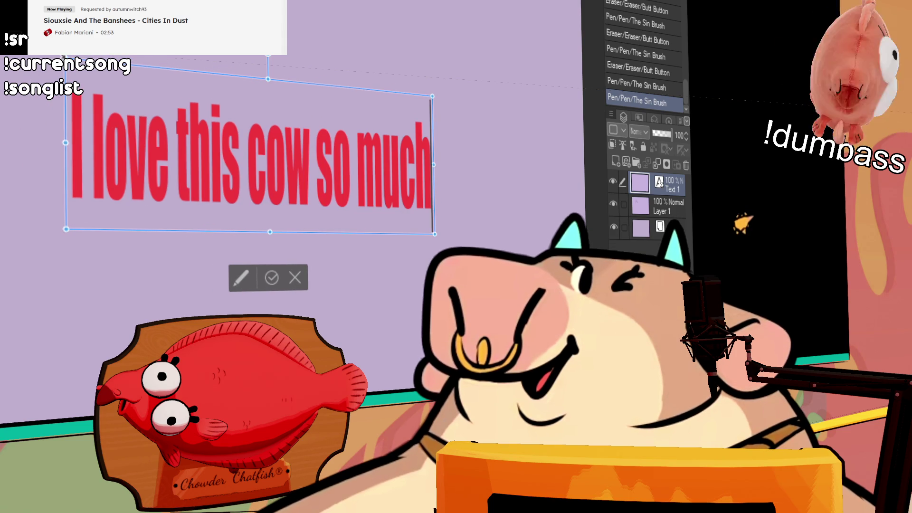
left_click(641, 206)
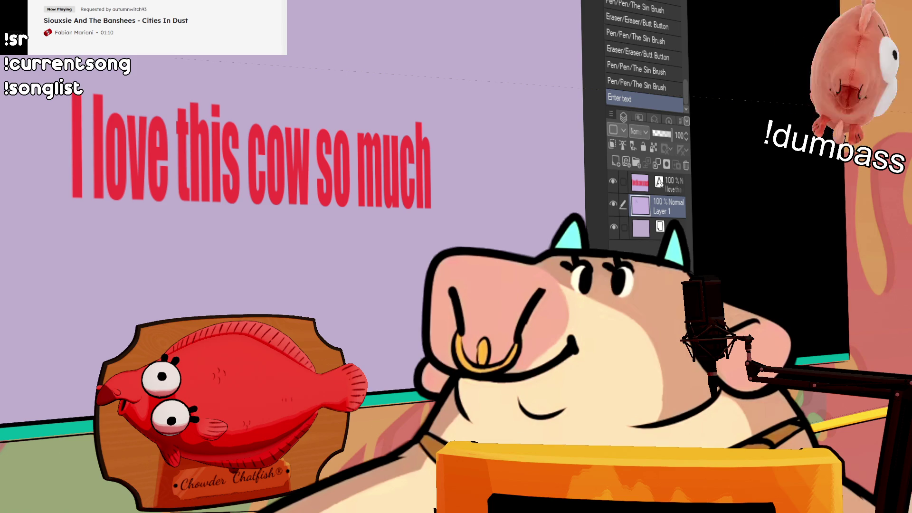
Step: Delete the cow text layer and redraw the left and right shoulder curves
left_click(669, 183)
left_click(686, 165)
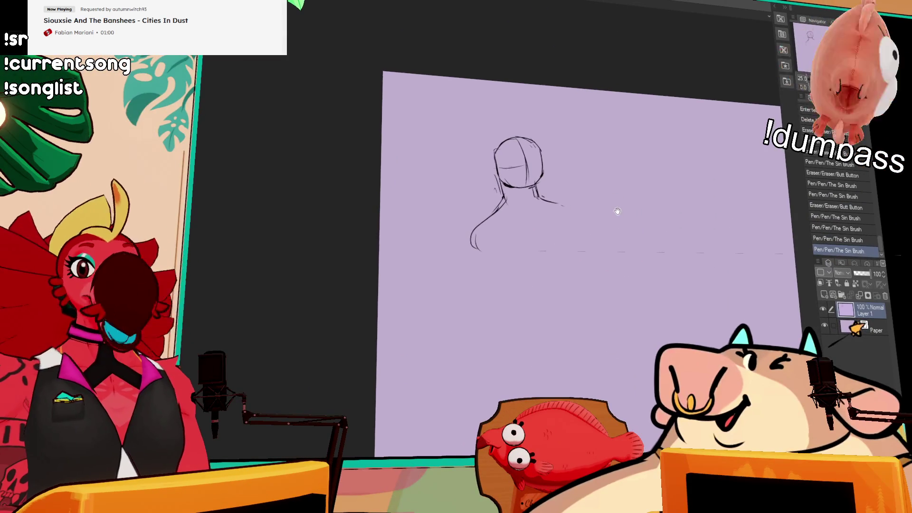
left_click_drag(499, 211, 473, 261)
left_click_drag(480, 223, 473, 257)
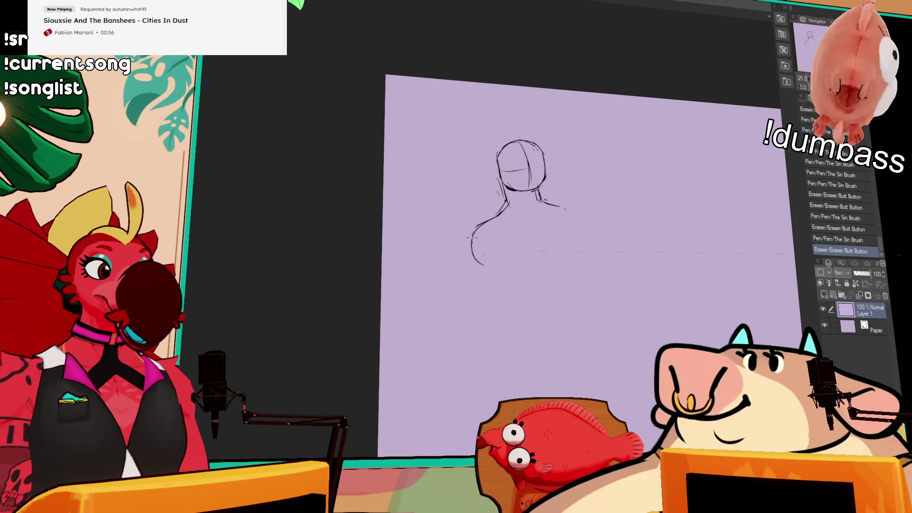
left_click_drag(504, 210, 472, 264)
mouse_move(553, 202)
left_mouse_down()
mouse_move(537, 197)
mouse_move(575, 209)
left_mouse_up()
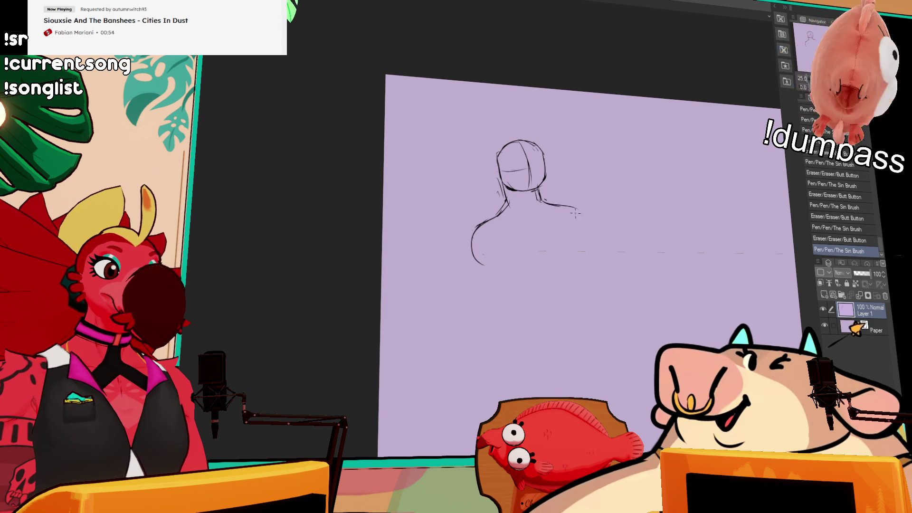
mouse_move(499, 214)
left_mouse_down()
mouse_move(475, 247)
mouse_move(477, 266)
mouse_move(486, 257)
mouse_move(477, 257)
left_mouse_up()
left_click_drag(496, 215, 472, 252)
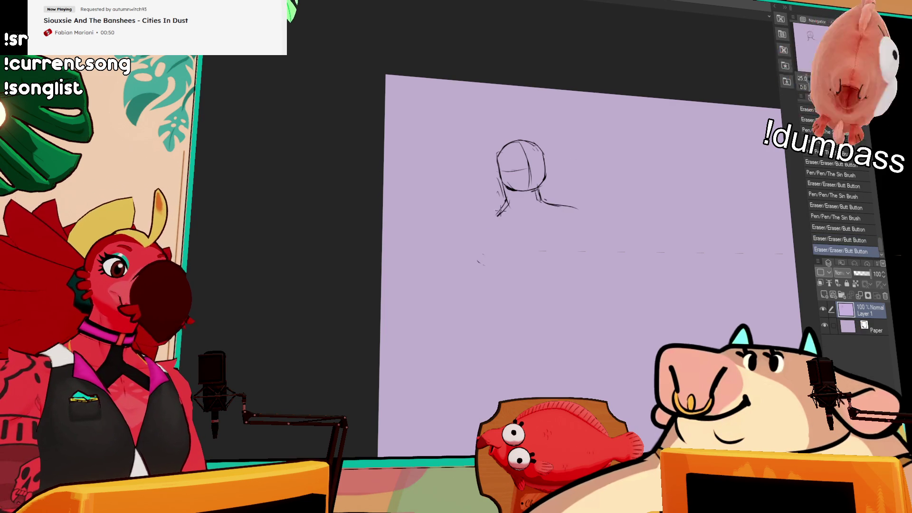
mouse_move(473, 218)
left_mouse_down()
mouse_move(475, 247)
mouse_move(500, 247)
mouse_move(472, 216)
mouse_move(465, 240)
mouse_move(544, 221)
mouse_move(556, 200)
mouse_move(567, 212)
mouse_move(503, 211)
mouse_move(558, 216)
mouse_move(551, 213)
mouse_move(592, 251)
left_mouse_up()
Step: Erase and redraw the shoulder diagonal and the right shoulder curve
mouse_move(667, 211)
left_mouse_down()
mouse_move(650, 207)
mouse_move(662, 216)
left_mouse_up()
mouse_move(506, 236)
left_mouse_down()
mouse_move(485, 215)
mouse_move(511, 245)
left_mouse_up()
mouse_move(568, 212)
left_mouse_down()
mouse_move(570, 252)
mouse_move(573, 228)
left_mouse_up()
key("ctrl+z")
left_click_drag(495, 214, 506, 240)
left_click_drag(572, 224, 577, 245)
left_click_drag(568, 209, 567, 249)
Step: Sketch long arm and torso lines below the shoulders, then ellipse-select the figure
left_click_drag(484, 249, 502, 309)
mouse_move(496, 273)
left_mouse_down()
mouse_move(478, 235)
mouse_move(491, 272)
left_mouse_up()
mouse_move(472, 238)
left_mouse_down()
mouse_move(503, 308)
mouse_move(482, 279)
mouse_move(498, 295)
mouse_move(476, 246)
mouse_move(502, 297)
left_mouse_up()
left_click_drag(579, 223, 561, 308)
left_click_drag(502, 280, 484, 335)
left_click_drag(603, 264, 591, 258)
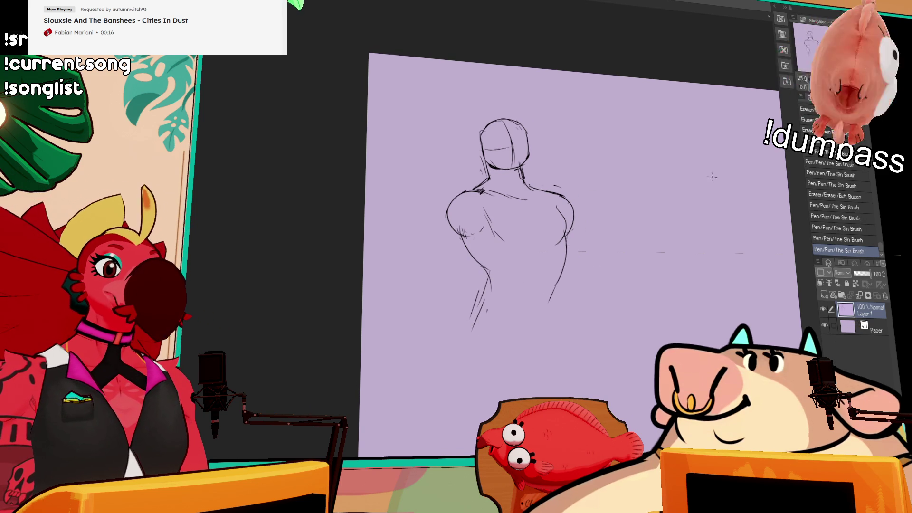
scroll(682, 137, "up", 2)
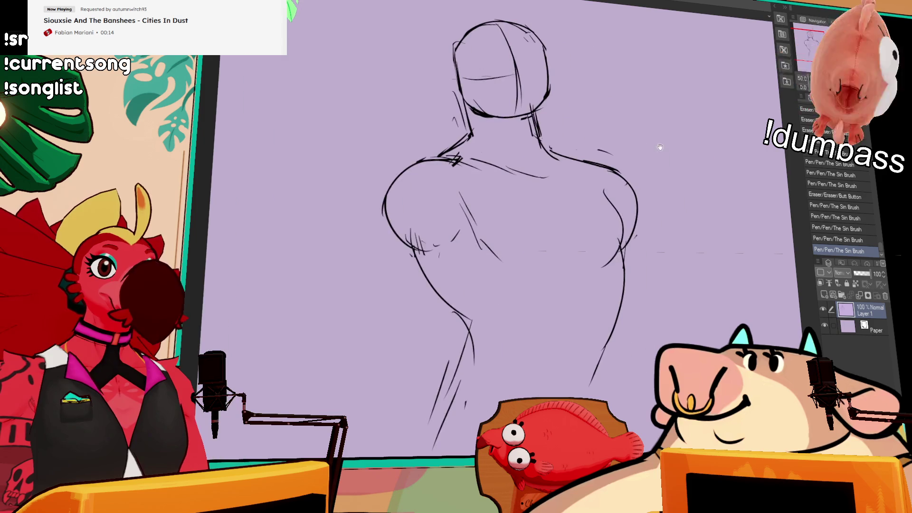
scroll(681, 137, "down", 2)
mouse_move(352, 81)
left_mouse_down()
mouse_move(588, 378)
mouse_move(554, 296)
mouse_move(522, 276)
mouse_move(518, 263)
mouse_move(531, 251)
left_mouse_up()
Step: Scale the selected upper-body sketch smaller, apply it, and deselect
left_click(475, 394)
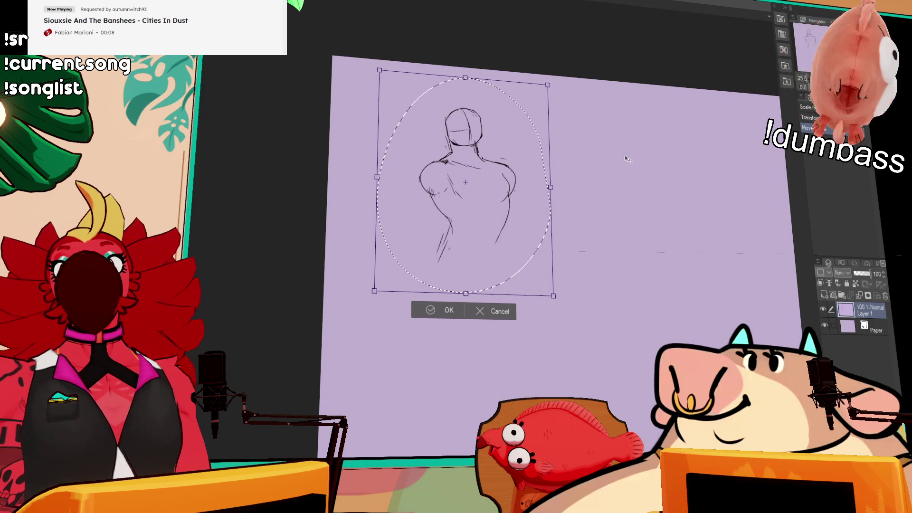
key("Return")
left_click_drag(676, 218, 678, 202)
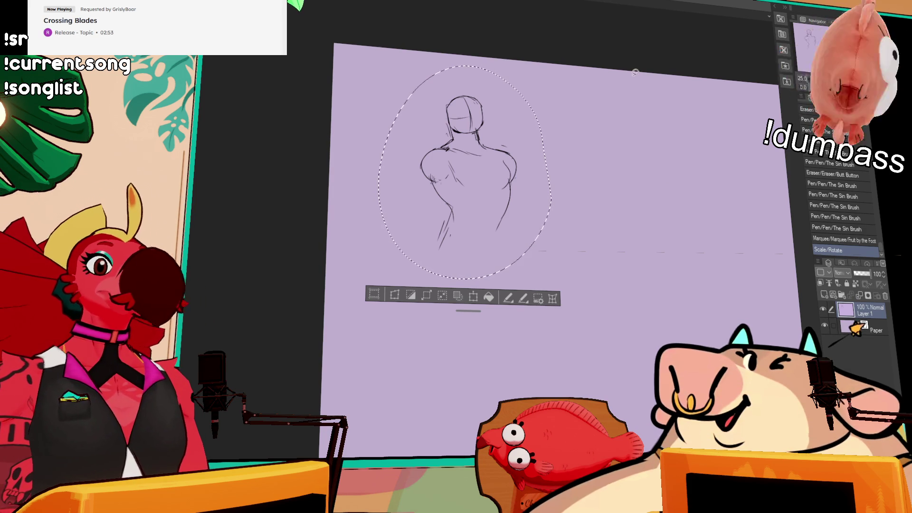
key("ctrl+d")
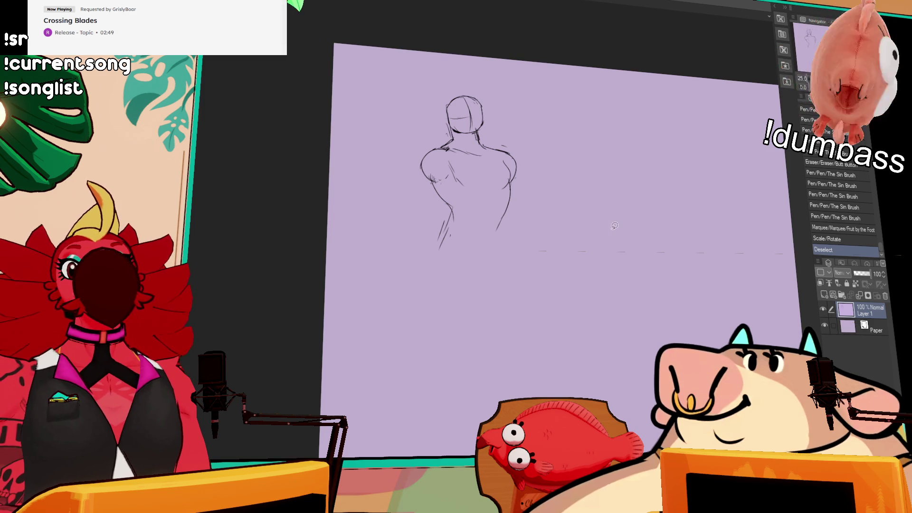
Step: Extend the torso sides down to the waist and hips, erasing stray marks
left_click_drag(556, 246, 572, 253)
left_click_drag(464, 245, 459, 254)
left_click_drag(462, 230, 454, 256)
left_click_drag(466, 237, 450, 259)
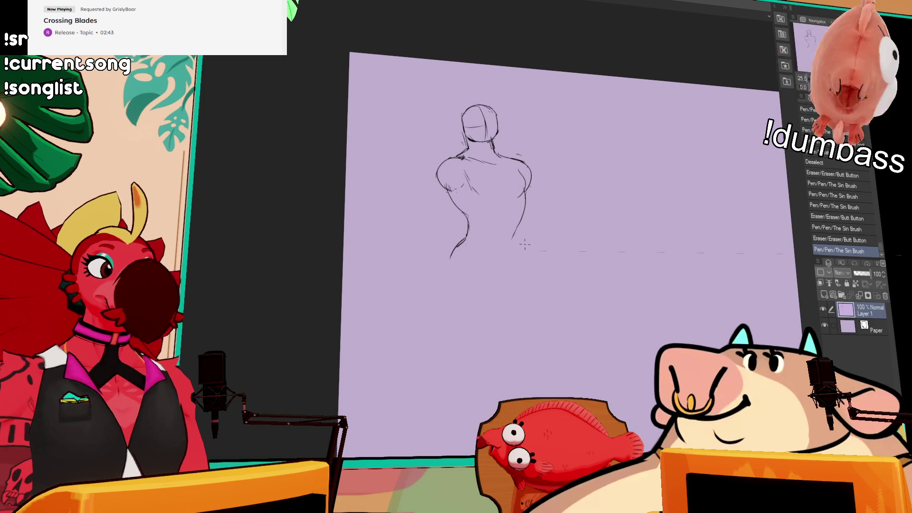
left_click_drag(516, 227, 529, 281)
left_click_drag(467, 224, 447, 264)
left_click_drag(449, 261, 442, 283)
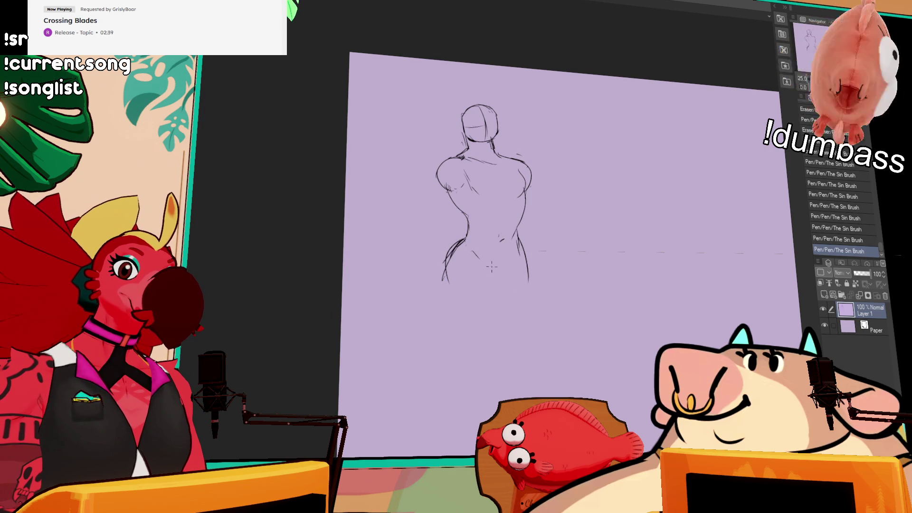
mouse_move(519, 238)
left_mouse_down()
mouse_move(506, 266)
mouse_move(501, 258)
left_mouse_up()
key("ctrl+z")
key("ctrl+z")
key("ctrl+z")
mouse_move(463, 183)
left_mouse_down()
mouse_move(475, 197)
mouse_move(528, 200)
mouse_move(526, 214)
mouse_move(543, 219)
left_mouse_up()
Step: Draw the curve beneath the chest, then erase and redraw it more cleanly
mouse_move(475, 209)
left_mouse_down()
mouse_move(491, 221)
mouse_move(542, 218)
left_mouse_up()
left_click_drag(613, 156, 621, 157)
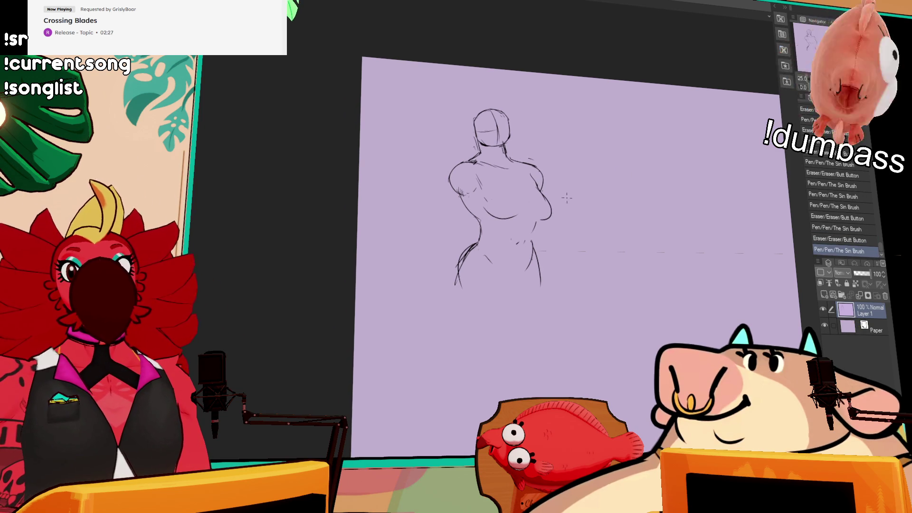
left_click_drag(504, 217, 546, 219)
mouse_move(513, 217)
left_mouse_down()
mouse_move(526, 218)
mouse_move(518, 217)
left_mouse_up()
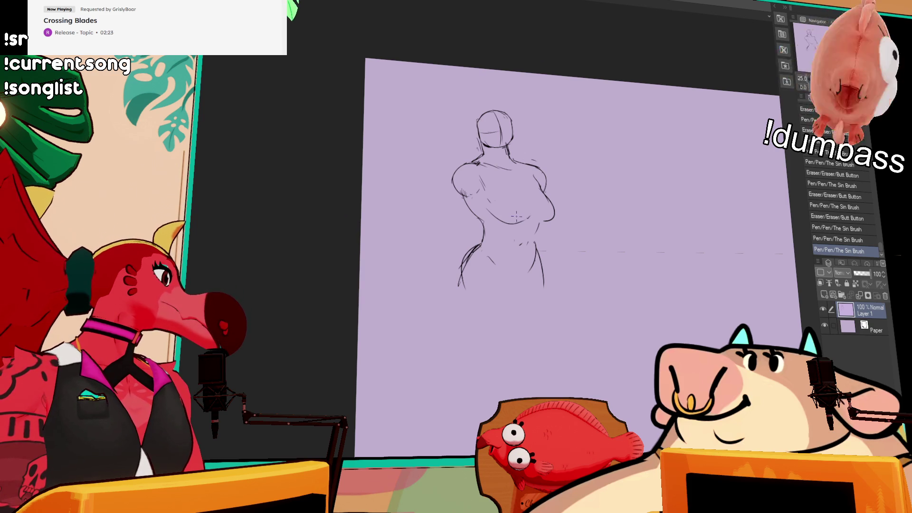
left_click_drag(513, 216, 534, 223)
left_click_drag(503, 221, 537, 222)
left_click_drag(513, 222, 527, 223)
mouse_move(531, 156)
left_mouse_down()
mouse_move(540, 191)
mouse_move(534, 174)
mouse_move(521, 188)
left_mouse_up()
Step: Nudge the head down and rework the right chest contour
key("ctrl+d")
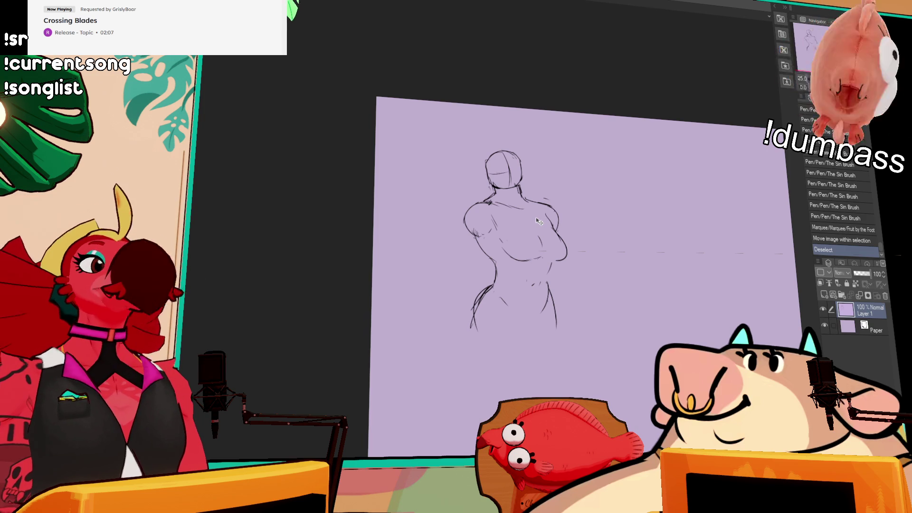
mouse_move(539, 221)
left_mouse_down()
mouse_move(596, 193)
mouse_move(528, 188)
mouse_move(529, 208)
left_mouse_up()
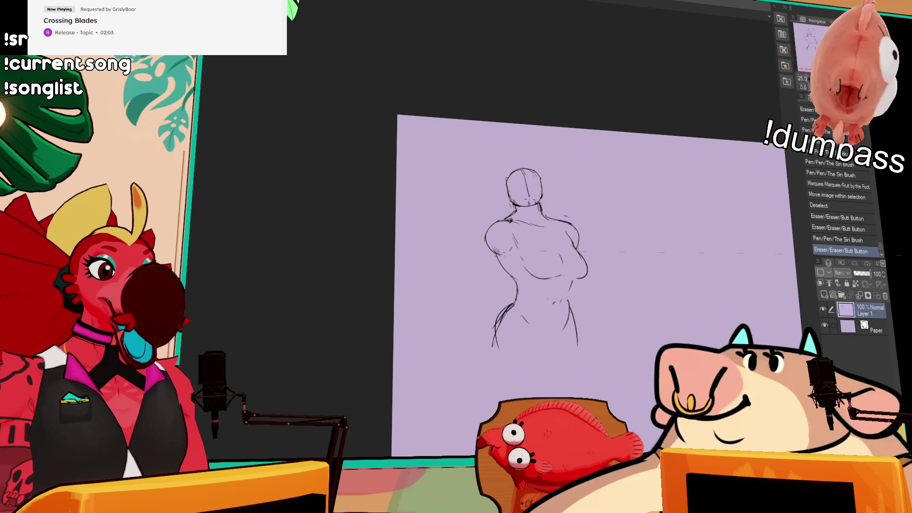
left_click_drag(566, 237, 570, 216)
left_click_drag(572, 280, 579, 287)
left_click_drag(565, 216, 602, 219)
mouse_move(575, 254)
left_mouse_down()
mouse_move(582, 261)
mouse_move(581, 245)
mouse_move(594, 240)
mouse_move(553, 257)
left_mouse_up()
left_click_drag(564, 221, 555, 256)
left_click_drag(563, 229, 550, 252)
left_click_drag(564, 225, 553, 257)
Step: Draw the hip and leg curves, redoing the left leg as one continuous line
left_click_drag(697, 191, 660, 191)
mouse_move(525, 259)
left_mouse_down()
mouse_move(513, 272)
mouse_move(520, 263)
mouse_move(525, 350)
mouse_move(509, 281)
mouse_move(499, 333)
mouse_move(513, 359)
mouse_move(519, 353)
left_mouse_up()
key("ctrl+z")
key("ctrl+z")
left_click_drag(545, 281, 560, 328)
key("ctrl+z")
left_click_drag(546, 280, 553, 364)
left_click_drag(503, 289, 502, 340)
left_click_drag(511, 273, 522, 373)
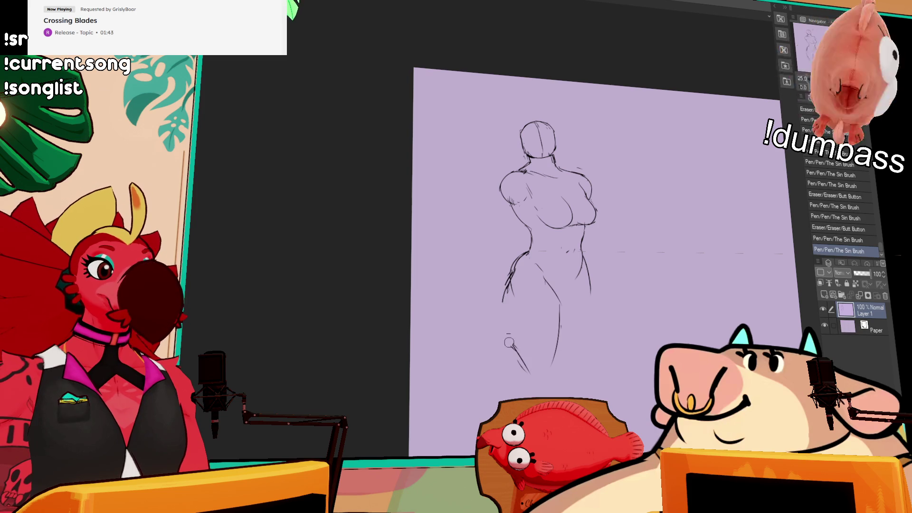
key("ctrl+z")
left_click_drag(509, 266, 523, 370)
Step: Erase and redraw the right inner leg line down the thigh, clearing extra strokes
left_click_drag(560, 304, 551, 363)
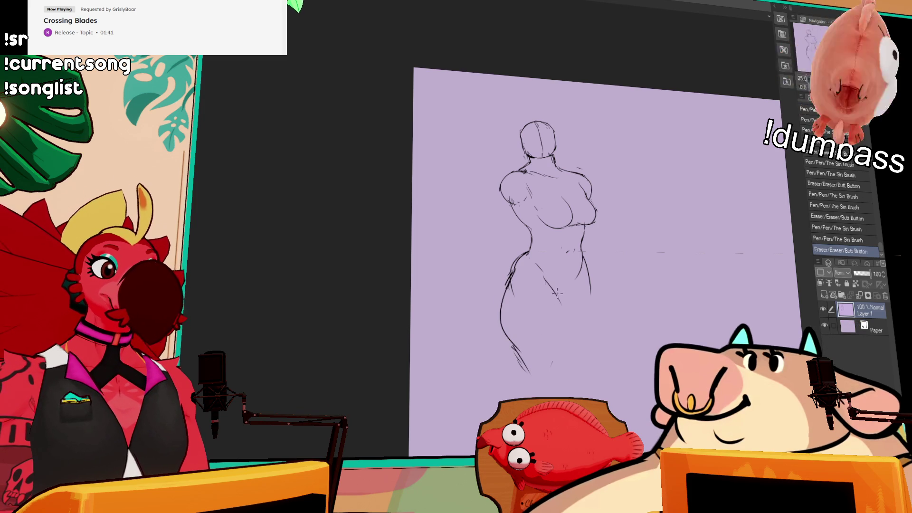
mouse_move(558, 295)
left_mouse_down()
mouse_move(554, 361)
mouse_move(518, 349)
mouse_move(504, 330)
left_mouse_up()
mouse_move(630, 309)
left_mouse_down()
mouse_move(625, 287)
mouse_move(584, 338)
left_mouse_up()
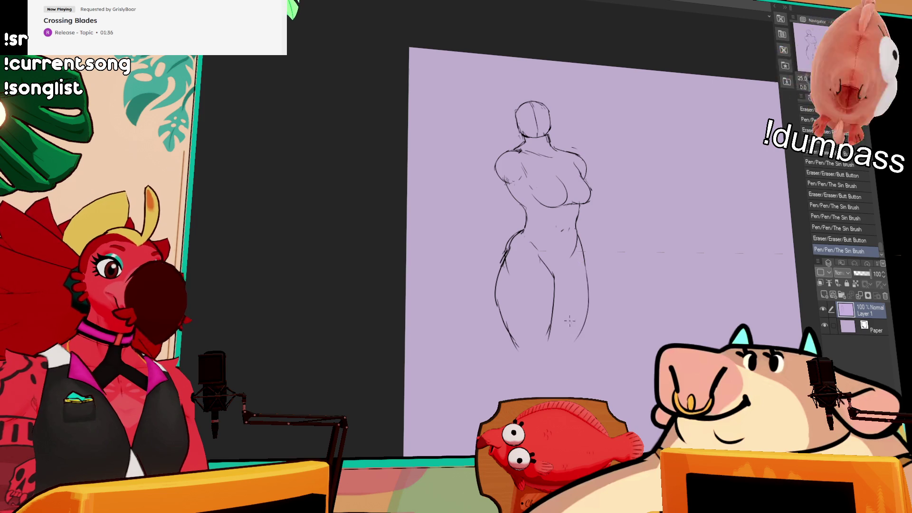
left_click_drag(554, 285, 551, 345)
key("ctrl+z")
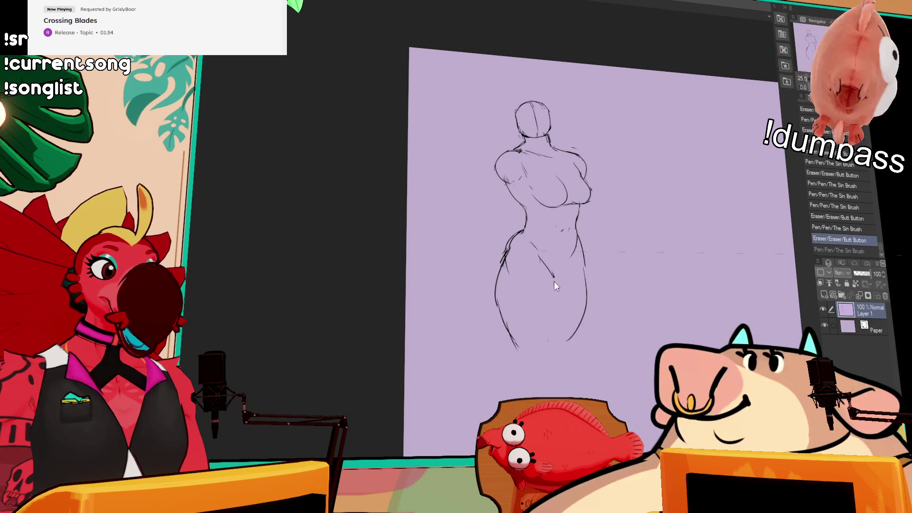
mouse_move(553, 285)
left_mouse_down()
mouse_move(542, 342)
mouse_move(547, 328)
left_mouse_up()
left_click_drag(564, 266, 556, 290)
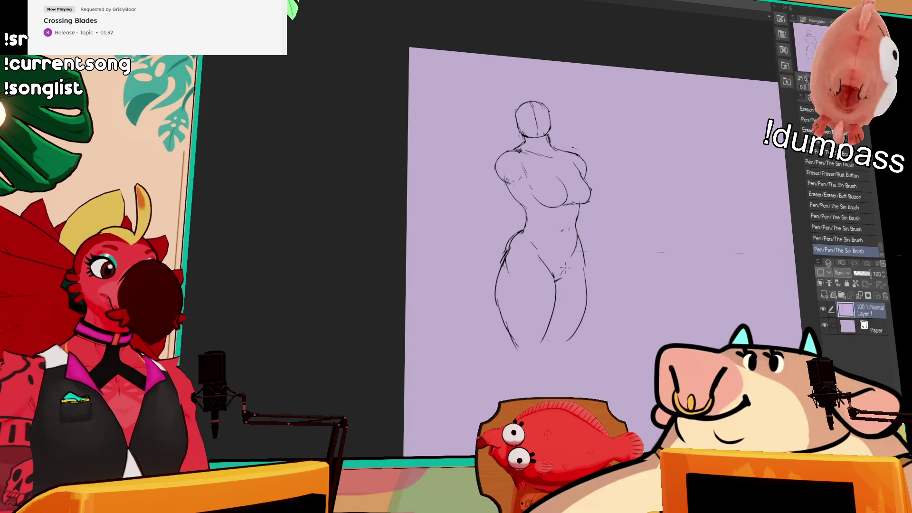
Step: Lasso the head and begin scaling it with Scale/Rotate
left_click_drag(591, 173, 597, 205)
mouse_move(537, 170)
left_mouse_down()
mouse_move(563, 128)
mouse_move(553, 175)
left_mouse_up()
left_click(552, 192)
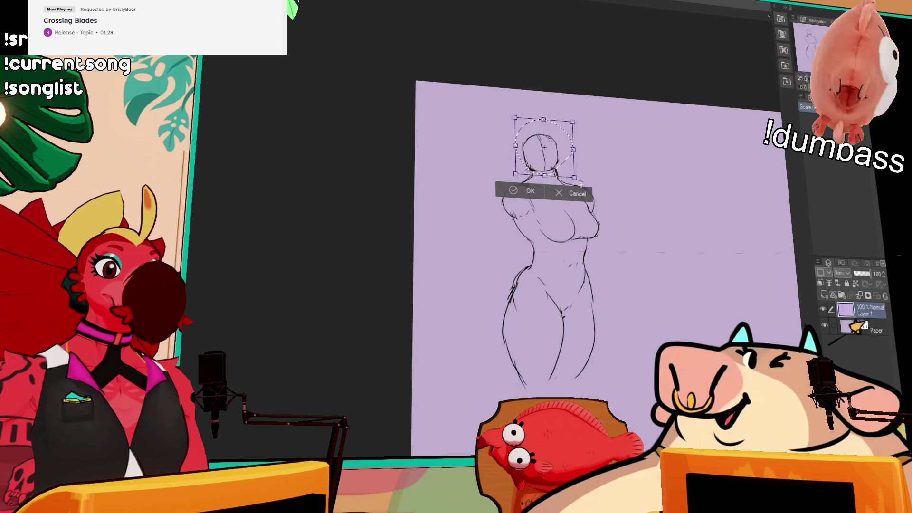
Step: Nudge the head into its new position, apply the transform and clear the selection
left_click_drag(570, 176, 567, 179)
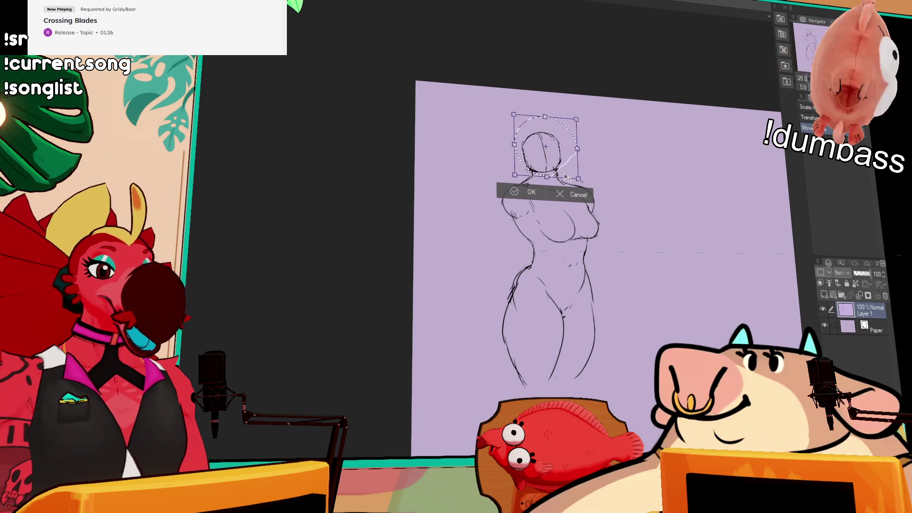
key("Return")
key("ctrl+d")
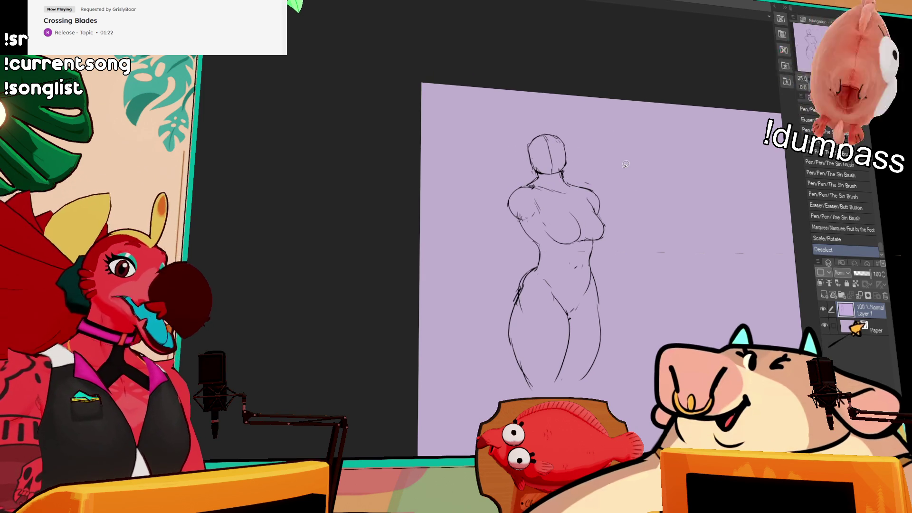
Step: Clean a mark beside the head, then redraw the inner thigh and lower outer left-leg lines
mouse_move(594, 176)
left_mouse_down()
mouse_move(596, 185)
mouse_move(537, 189)
left_mouse_up()
left_click_drag(536, 163, 532, 171)
mouse_move(656, 143)
left_mouse_down()
mouse_move(612, 157)
mouse_move(604, 148)
left_mouse_up()
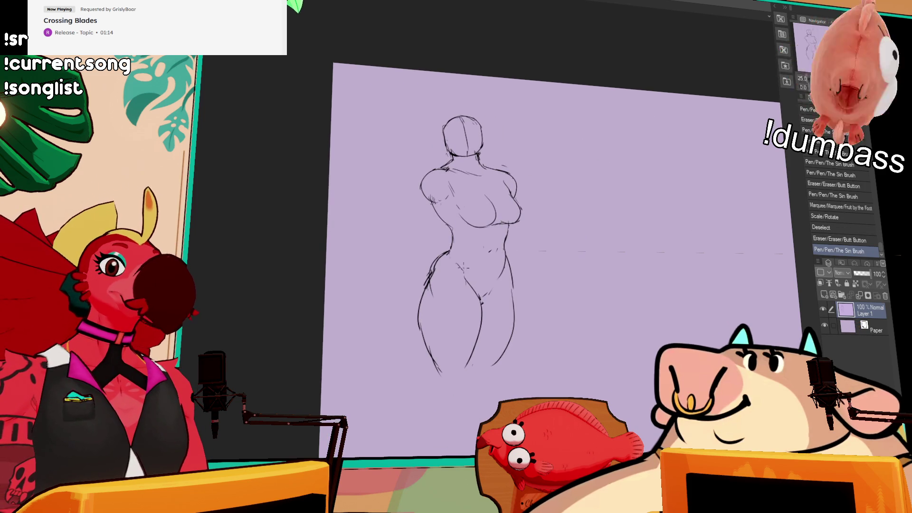
left_click_drag(480, 304, 470, 367)
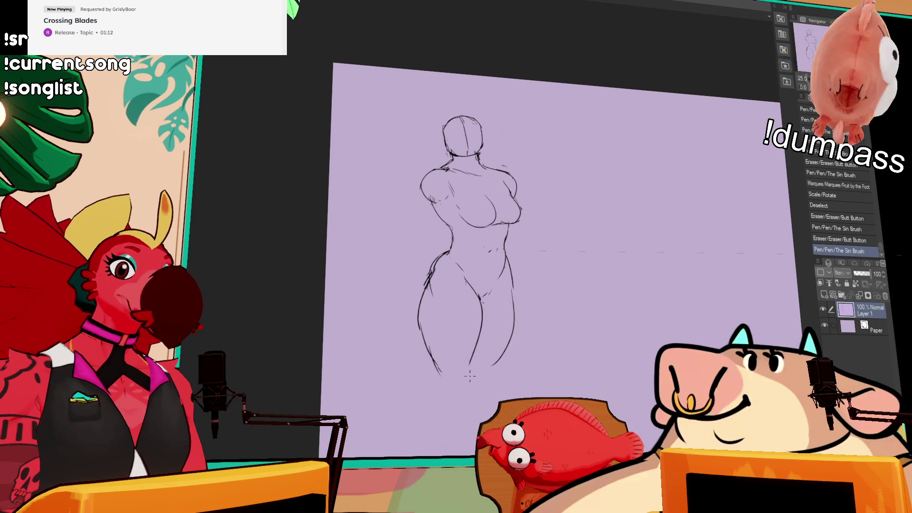
mouse_move(430, 274)
left_mouse_down()
mouse_move(421, 308)
mouse_move(432, 374)
mouse_move(446, 348)
mouse_move(463, 380)
left_mouse_up()
mouse_move(473, 338)
left_mouse_down()
mouse_move(457, 378)
mouse_move(465, 380)
left_mouse_up()
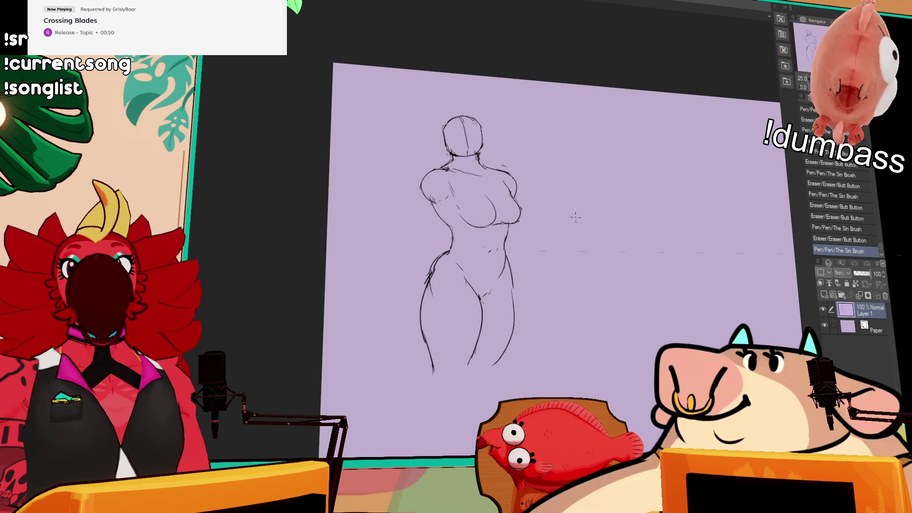
left_click_drag(556, 193, 570, 202)
Step: Rework the torso strokes and the left waist line
left_click_drag(511, 212, 515, 223)
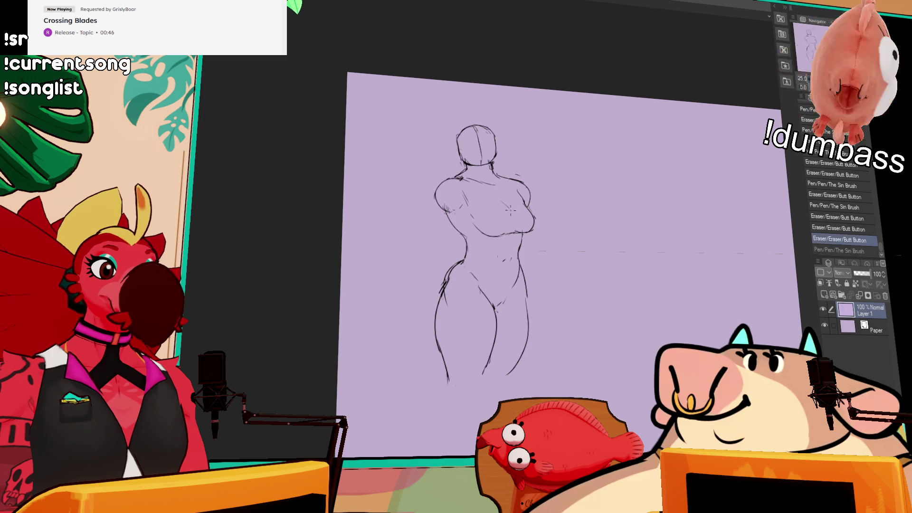
scroll(567, 221, "down", 1)
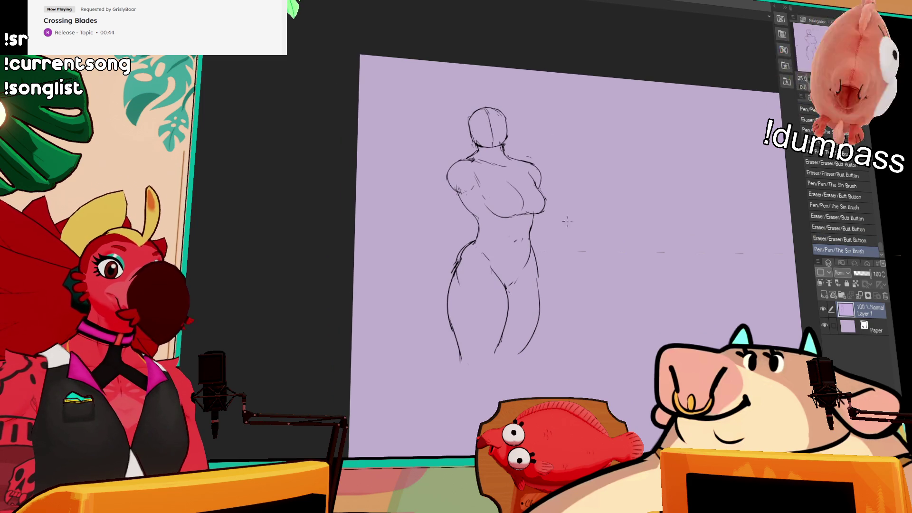
left_click_drag(538, 267, 537, 274)
left_click_drag(537, 273, 536, 275)
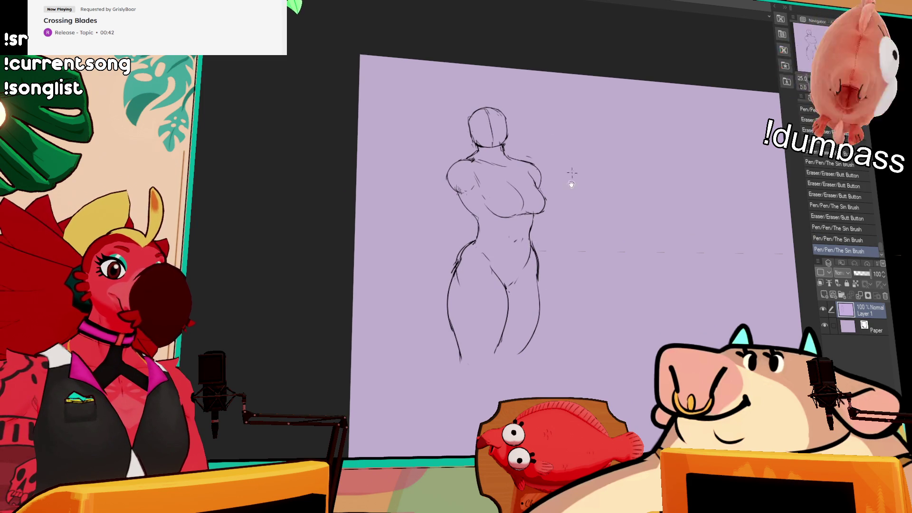
scroll(530, 219, "left", 1)
left_click_drag(480, 266, 491, 234)
left_click_drag(563, 192, 589, 200)
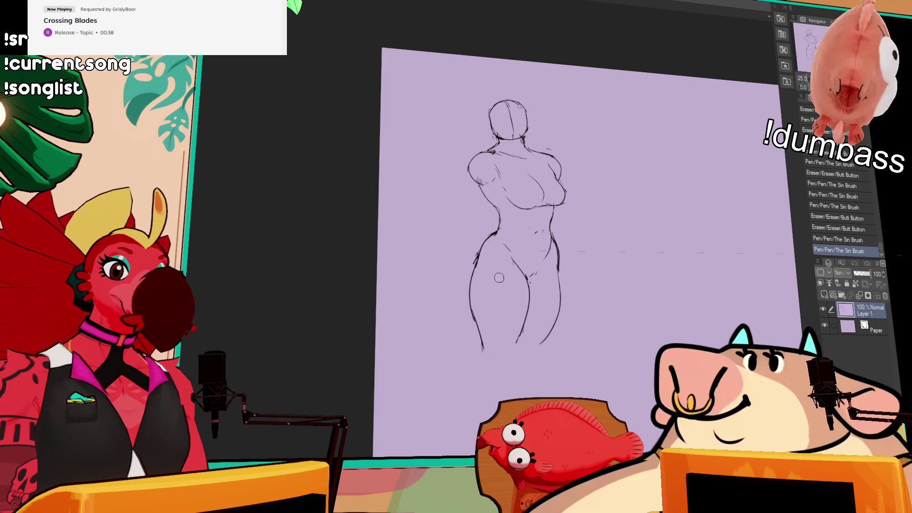
Step: Draw lower-leg strokes extending both legs down toward the feet
scroll(499, 277, "down", 1)
left_click_drag(491, 333, 498, 384)
left_click_drag(522, 320, 521, 332)
left_click_drag(522, 328, 512, 391)
mouse_move(528, 334)
left_mouse_down()
mouse_move(537, 343)
mouse_move(550, 328)
left_mouse_up()
Step: Erase and redraw small lower-leg strokes, undoing and redoing one, then retouch the hip mark
left_click_drag(669, 223, 669, 214)
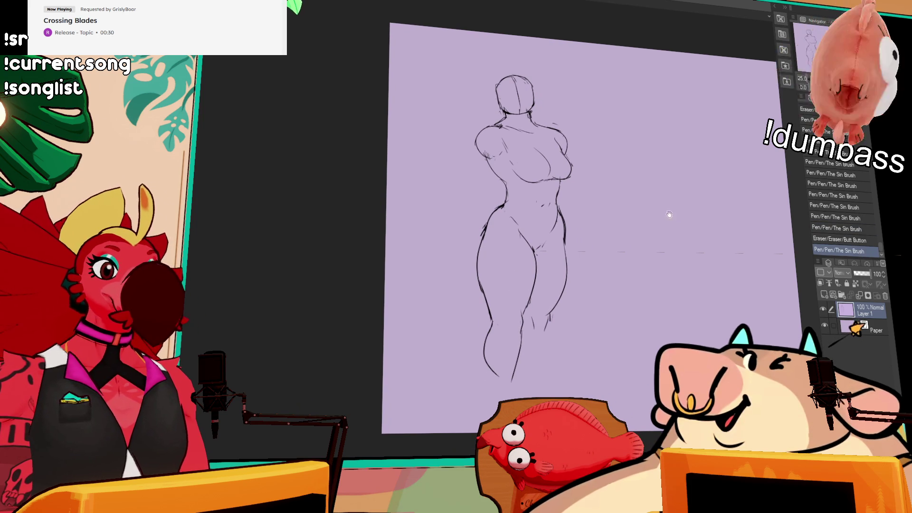
left_click_drag(538, 325, 545, 300)
left_click_drag(581, 274, 584, 267)
left_click_drag(531, 302, 526, 304)
key("ctrl+z")
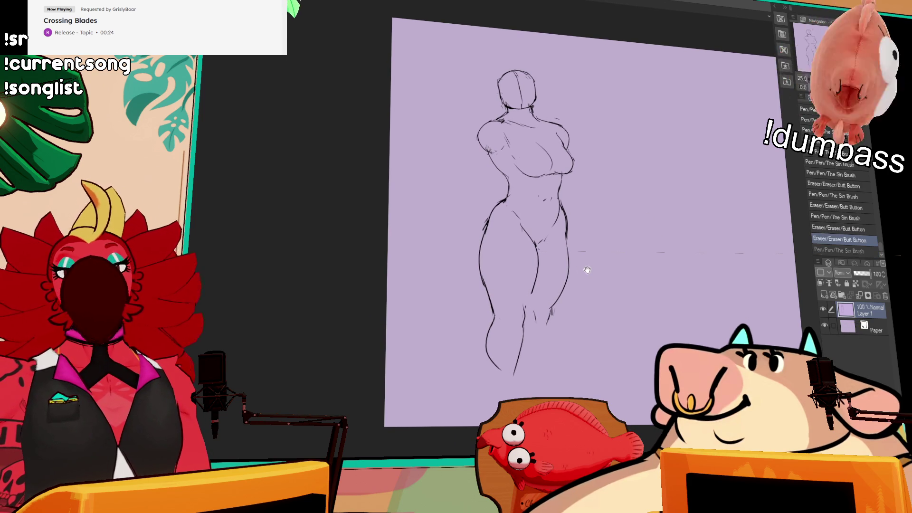
left_click_drag(587, 270, 590, 266)
key("ctrl+y")
mouse_move(486, 233)
left_mouse_down()
mouse_move(509, 210)
mouse_move(492, 250)
mouse_move(488, 236)
mouse_move(492, 261)
left_mouse_up()
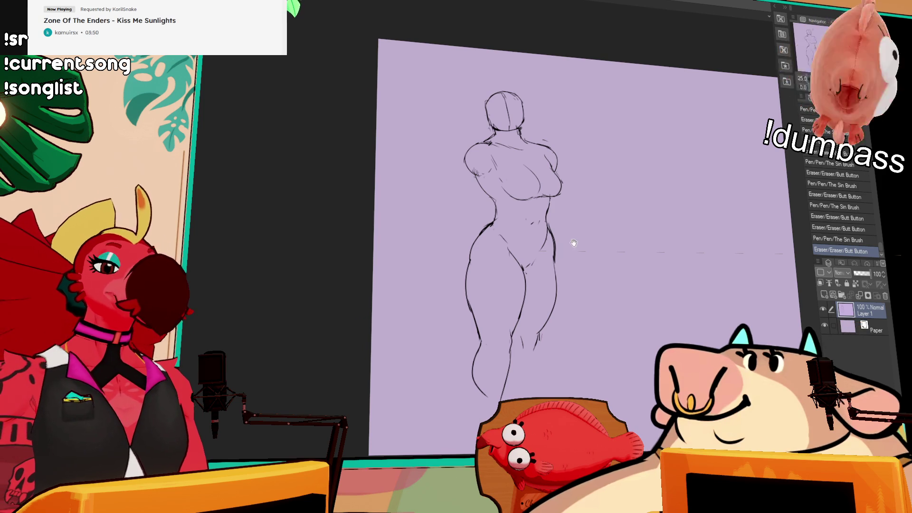
left_click(533, 263)
Step: Add and touch up tiny marks near the hip line
left_click(528, 264)
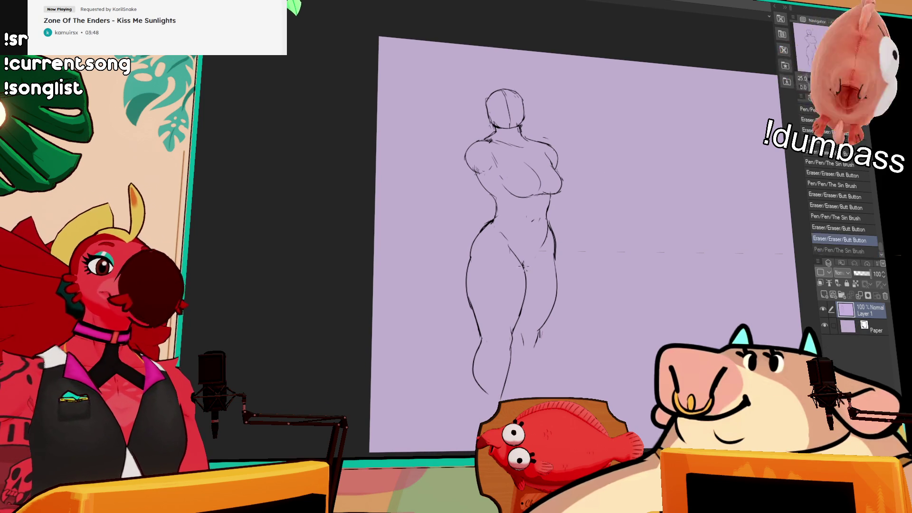
left_click(535, 257)
left_click(534, 270)
left_click(539, 257)
Step: Draw an eye and a curved ear line above the head, undoing unwanted face and ear strokes
mouse_move(546, 154)
left_mouse_down()
mouse_move(552, 202)
mouse_move(574, 229)
left_mouse_up()
left_click_drag(579, 149, 586, 132)
left_click_drag(512, 105, 514, 114)
left_click_drag(516, 109, 523, 110)
key("ctrl+z")
key("ctrl+z")
key("ctrl+z")
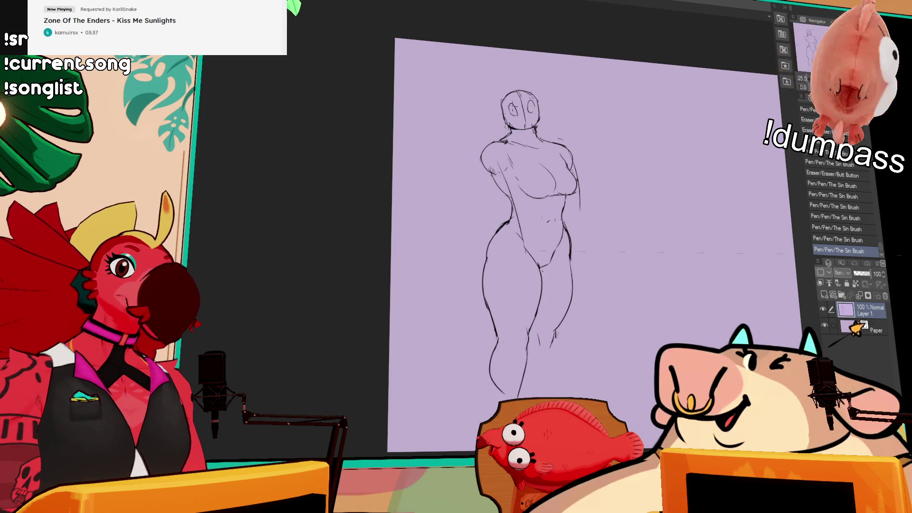
left_click_drag(527, 103, 528, 113)
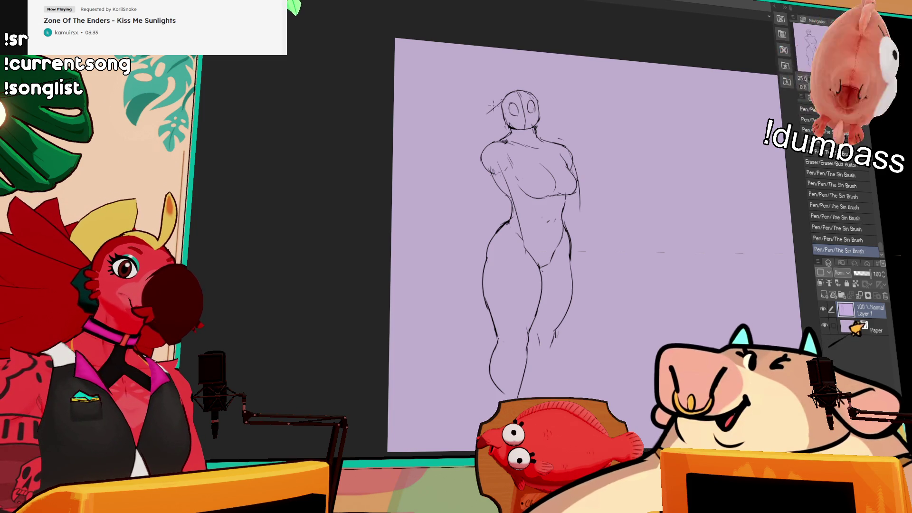
mouse_move(501, 98)
left_mouse_down()
mouse_move(471, 82)
mouse_move(500, 112)
mouse_move(547, 88)
mouse_move(504, 86)
left_mouse_up()
key("ctrl+z")
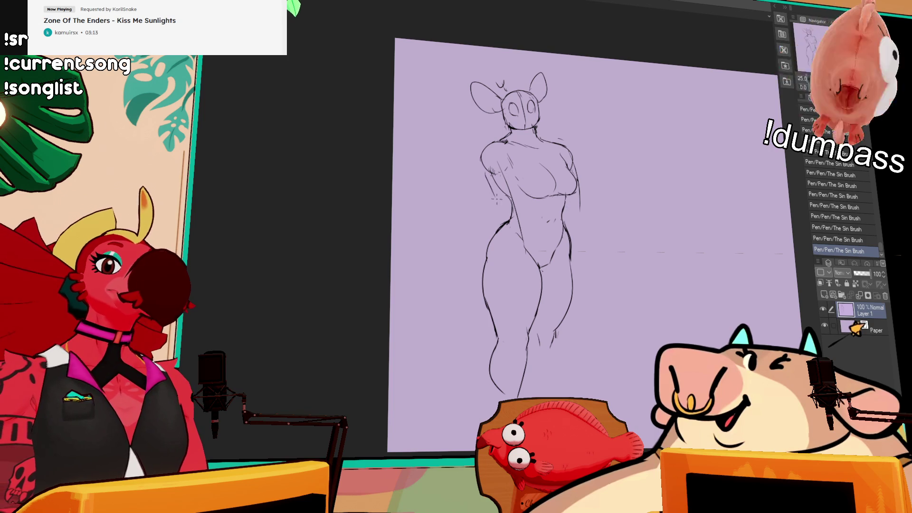
key("ctrl+z")
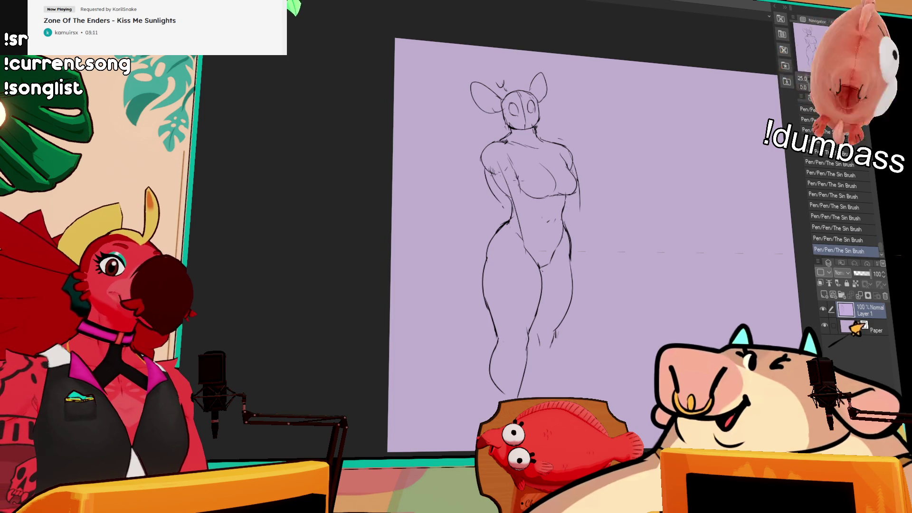
Step: Touch up the slim figure's left arm and waist lines, undoing one waist stroke
left_click_drag(494, 205, 508, 234)
left_click_drag(499, 202, 510, 241)
mouse_move(517, 206)
left_mouse_down()
mouse_move(518, 227)
mouse_move(530, 209)
mouse_move(518, 247)
mouse_move(528, 214)
mouse_move(530, 252)
mouse_move(517, 204)
left_mouse_up()
key("ctrl+z")
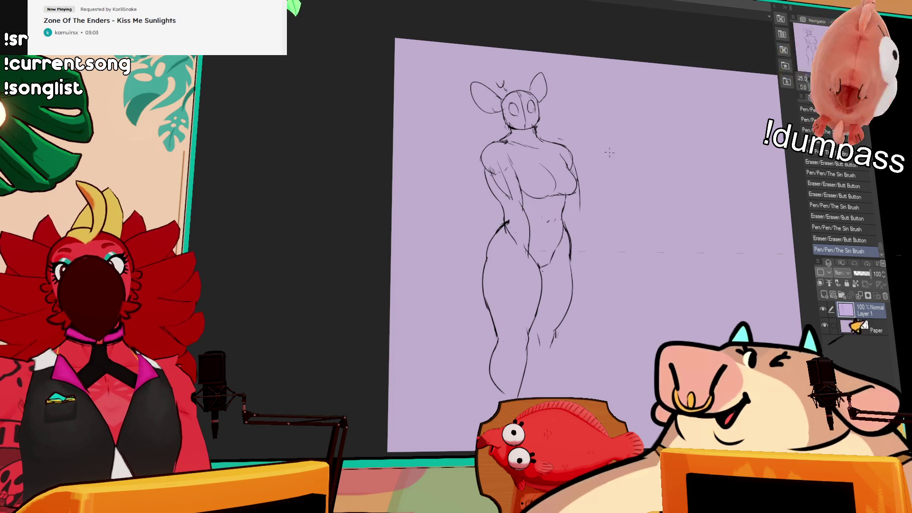
mouse_move(498, 171)
left_mouse_down()
mouse_move(515, 204)
mouse_move(491, 189)
left_mouse_up()
Step: Erase, redraw and darken the contour along the figure's right side
left_click_drag(582, 197, 579, 221)
left_click_drag(577, 166, 580, 218)
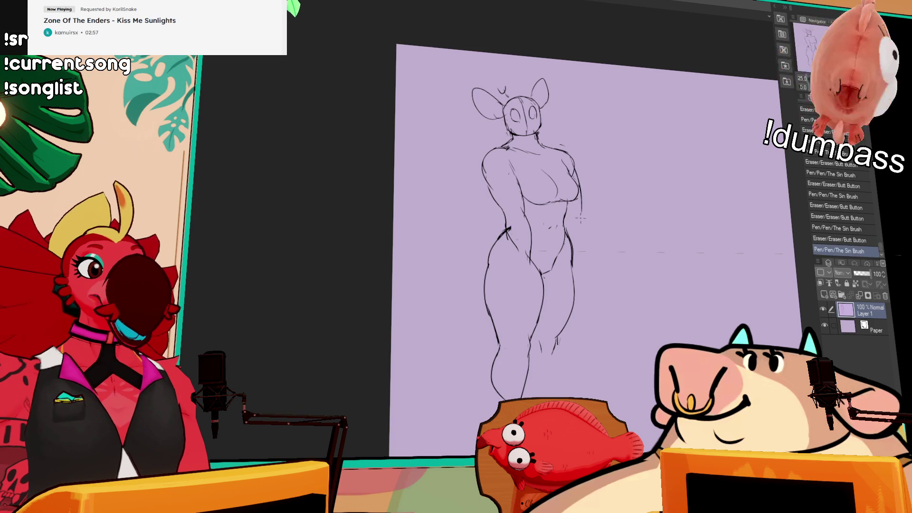
left_click_drag(578, 184, 582, 252)
left_click_drag(582, 207, 575, 264)
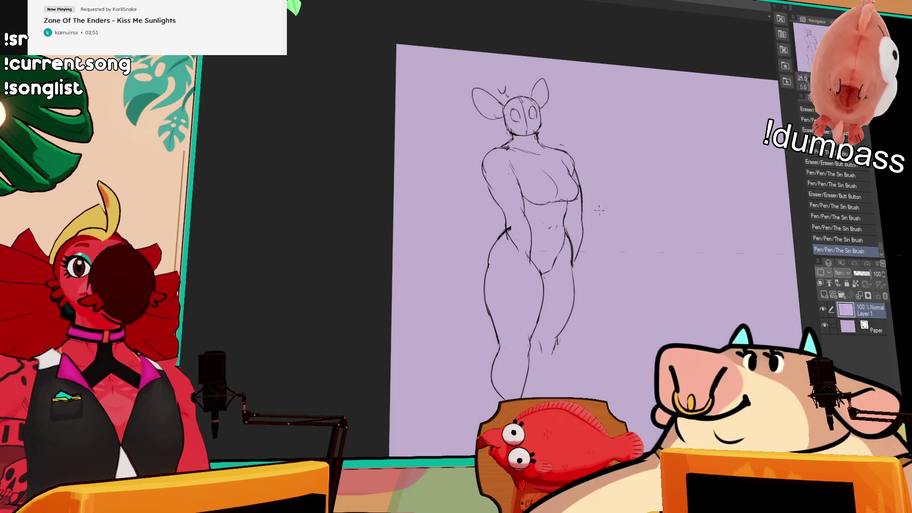
Step: Add short lines at the inner thigh
left_click_drag(593, 237, 605, 245)
mouse_move(513, 228)
left_mouse_down()
mouse_move(541, 285)
mouse_move(543, 298)
mouse_move(522, 285)
mouse_move(527, 306)
left_mouse_up()
left_click_drag(528, 123, 533, 126)
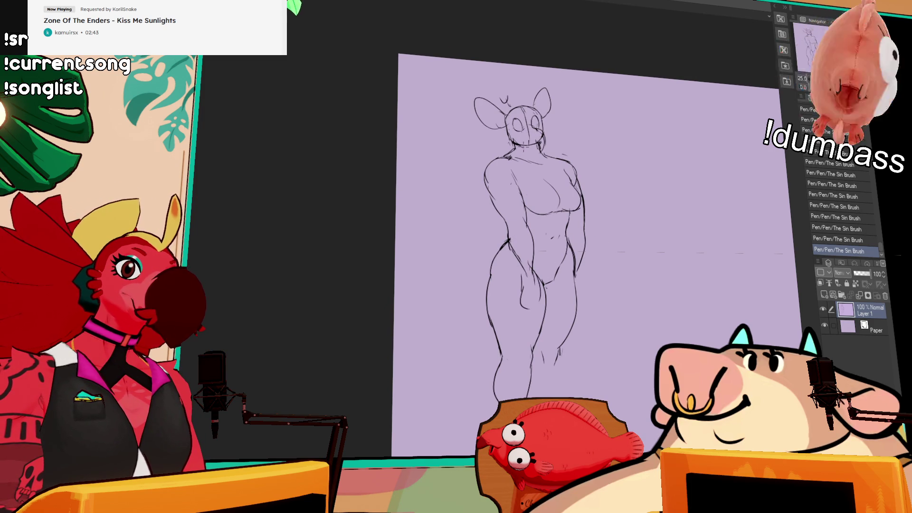
Step: Erase stray marks around the nose and eye and clean up the left shoulder lines
mouse_move(537, 141)
left_mouse_down()
mouse_move(544, 135)
mouse_move(544, 152)
mouse_move(534, 134)
mouse_move(572, 150)
mouse_move(577, 171)
mouse_move(554, 165)
left_mouse_up()
left_click_drag(553, 152, 553, 165)
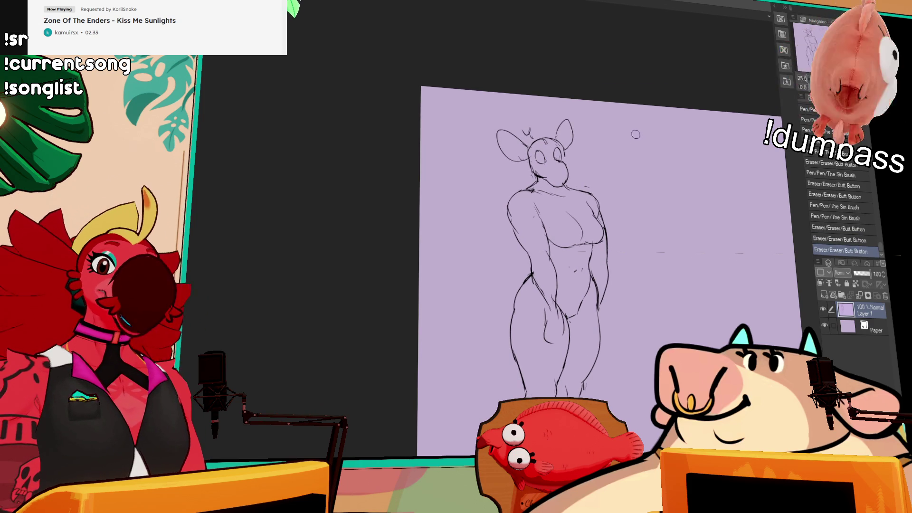
left_click_drag(527, 223, 529, 217)
left_click_drag(529, 216, 521, 209)
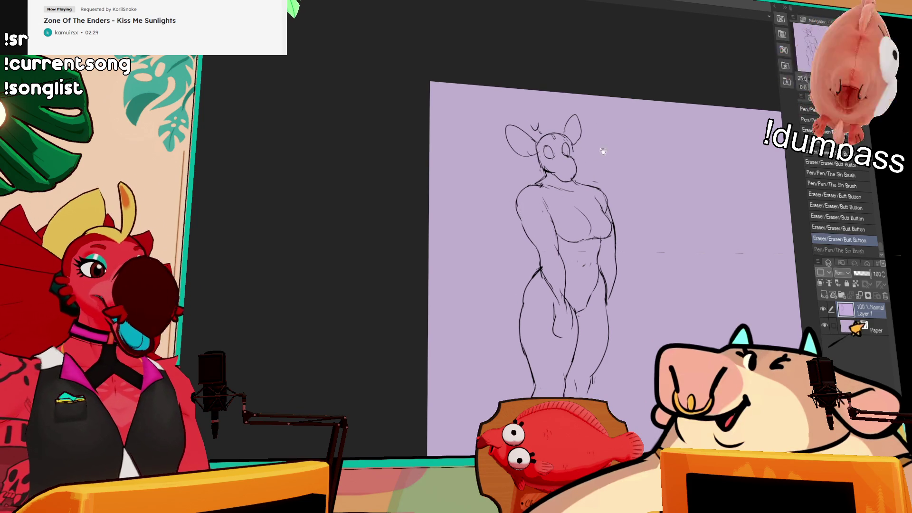
mouse_move(539, 199)
left_mouse_down()
mouse_move(516, 207)
mouse_move(517, 221)
left_mouse_up()
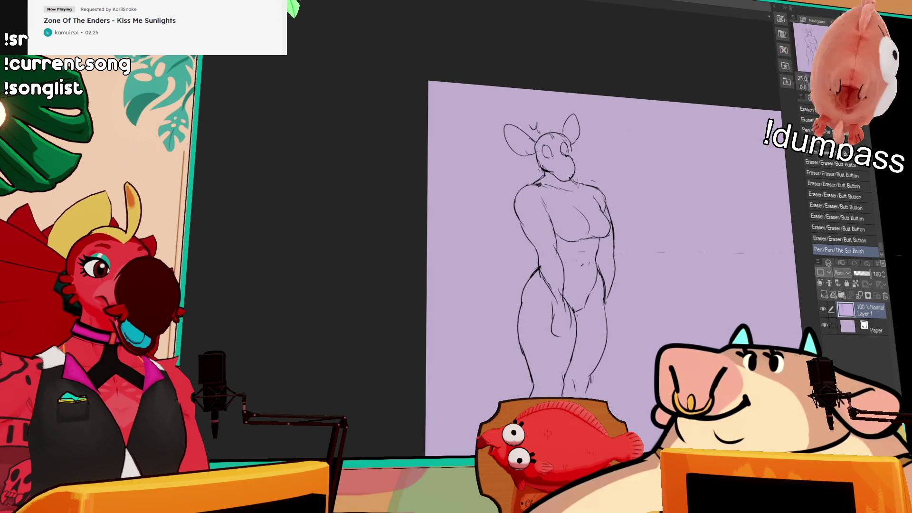
Step: Erase and redraw the left hip contour
left_click_drag(582, 214, 580, 175)
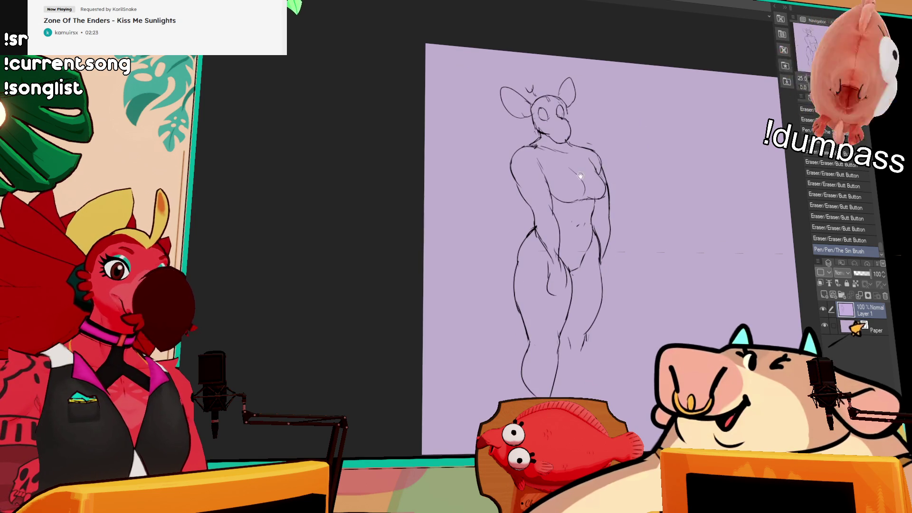
left_click_drag(531, 233, 515, 266)
left_click_drag(522, 240, 517, 259)
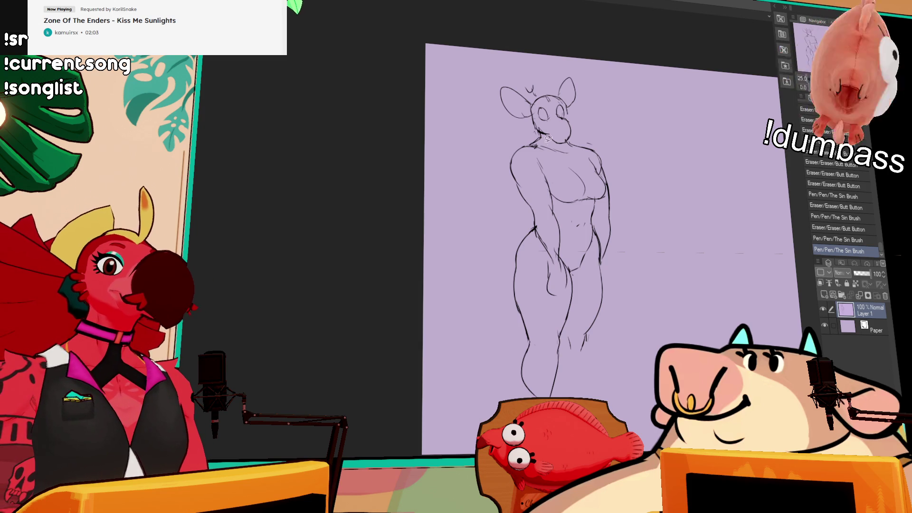
Step: Select and reposition the head, then move the whole sketch left on the page
mouse_move(519, 126)
left_mouse_down()
mouse_move(585, 124)
mouse_move(557, 138)
left_mouse_up()
key("ctrl+d")
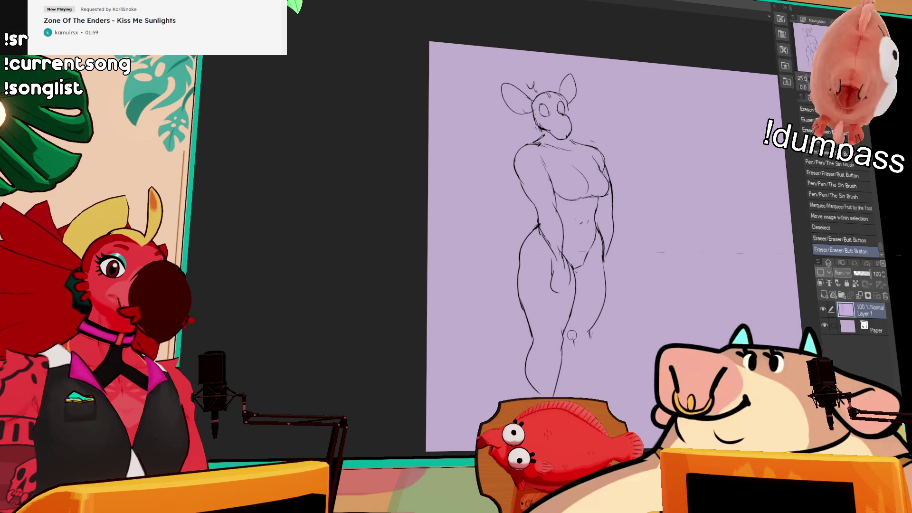
left_click_drag(663, 314, 592, 312)
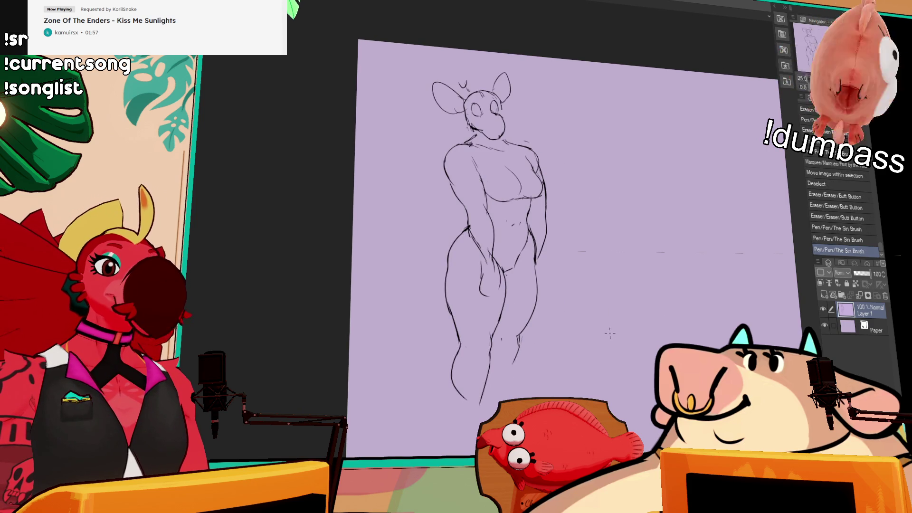
left_click_drag(579, 351, 551, 354)
Step: Shift the sketch further left to free up the empty right side of the page
mouse_move(712, 280)
left_mouse_down()
mouse_move(597, 279)
mouse_move(633, 301)
left_mouse_up()
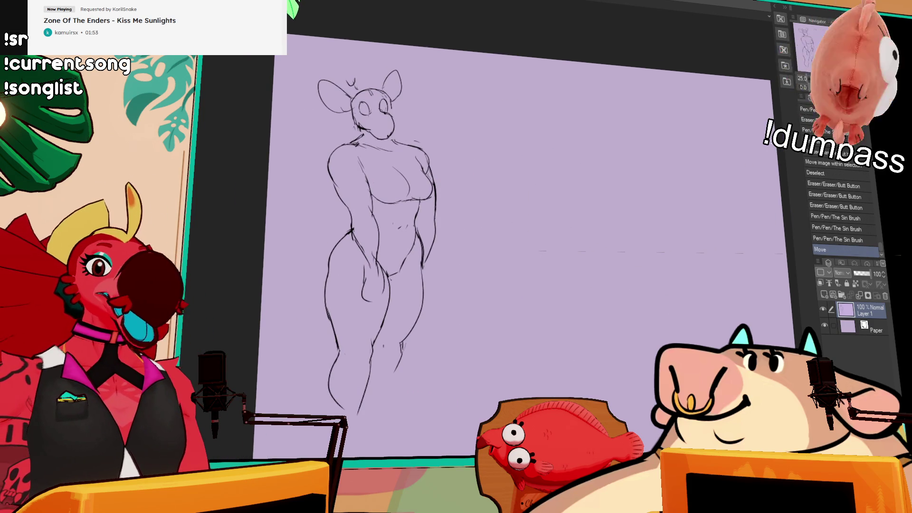
scroll(647, 223, "up", 2)
left_click_drag(677, 217, 599, 207)
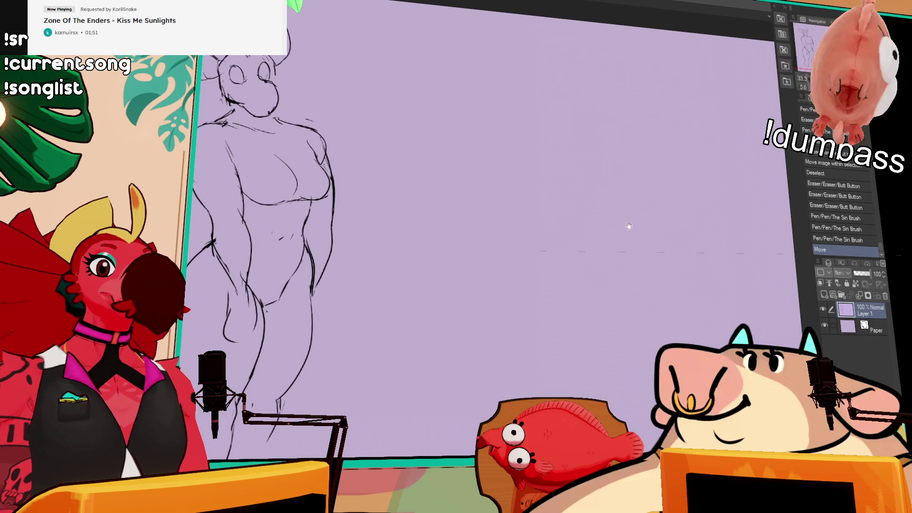
key("ctrl+z")
Step: Draw a circle for the heavyset figure's head
mouse_move(616, 80)
left_mouse_down()
mouse_move(590, 102)
mouse_move(596, 114)
mouse_move(610, 113)
left_mouse_up()
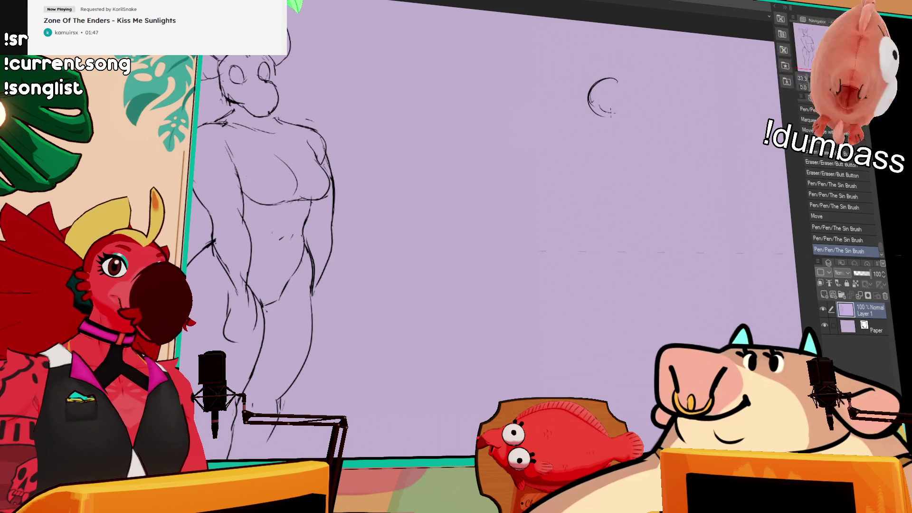
key("ctrl+minus")
mouse_move(536, 102)
left_mouse_down()
mouse_move(547, 118)
mouse_move(504, 143)
mouse_move(496, 172)
left_mouse_up()
Step: Rough in the bulky torso and rounded body curves below the head
left_click_drag(546, 138, 506, 161)
left_click_drag(568, 145, 544, 177)
left_click_drag(497, 151, 471, 220)
left_click_drag(492, 228, 522, 206)
left_click_drag(560, 167, 522, 211)
left_click_drag(500, 198, 456, 253)
left_click_drag(473, 218, 457, 250)
left_click_drag(480, 193, 458, 252)
left_click_drag(477, 285, 531, 287)
Step: Redraw the body's lower-left curve and build up its left side
left_click_drag(634, 208, 629, 194)
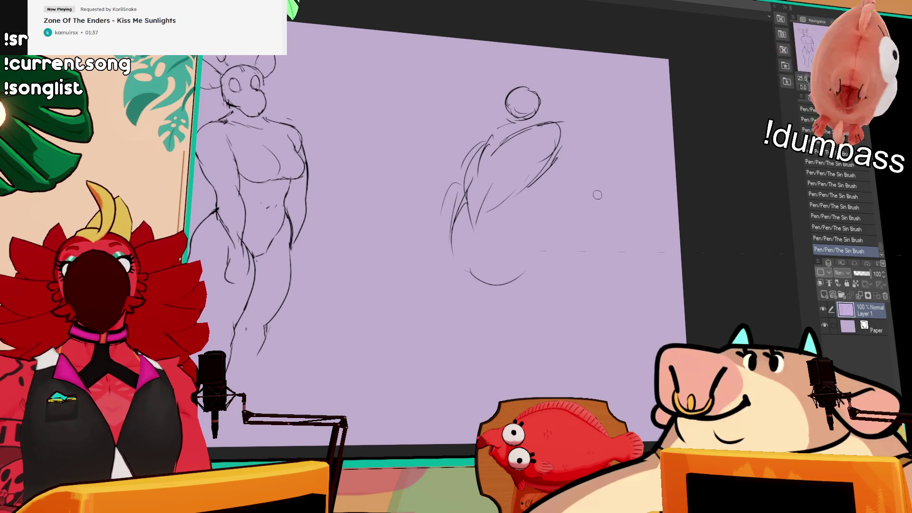
mouse_move(457, 233)
left_mouse_down()
mouse_move(458, 206)
mouse_move(484, 276)
mouse_move(453, 263)
mouse_move(503, 280)
left_mouse_up()
left_click_drag(553, 220, 533, 259)
left_click_drag(526, 270, 520, 277)
mouse_move(457, 209)
left_mouse_down()
mouse_move(451, 247)
mouse_move(444, 237)
left_mouse_up()
left_click_drag(466, 168, 461, 180)
mouse_move(451, 211)
left_mouse_down()
mouse_move(437, 256)
mouse_move(434, 223)
mouse_move(451, 254)
mouse_move(484, 278)
left_mouse_up()
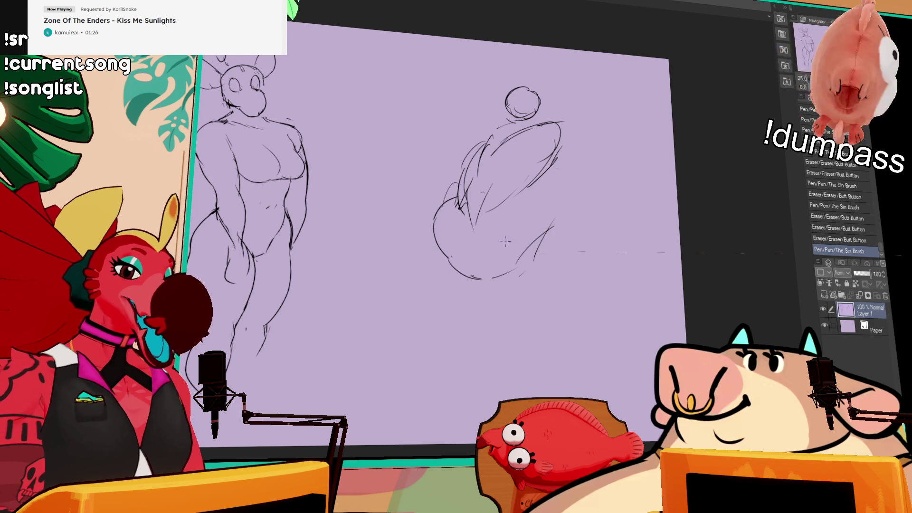
Step: Rework the middle and upper torso strokes, undoing the last two
mouse_move(475, 233)
left_mouse_down()
mouse_move(470, 176)
mouse_move(470, 214)
left_mouse_up()
mouse_move(476, 163)
left_mouse_down()
mouse_move(490, 240)
mouse_move(498, 155)
mouse_move(472, 171)
mouse_move(527, 140)
mouse_move(503, 135)
left_mouse_up()
mouse_move(494, 147)
left_mouse_down()
mouse_move(468, 166)
mouse_move(503, 138)
mouse_move(468, 164)
mouse_move(494, 145)
left_mouse_up()
mouse_move(503, 142)
left_mouse_down()
mouse_move(518, 131)
mouse_move(505, 139)
left_mouse_up()
key("ctrl+z")
key("ctrl+z")
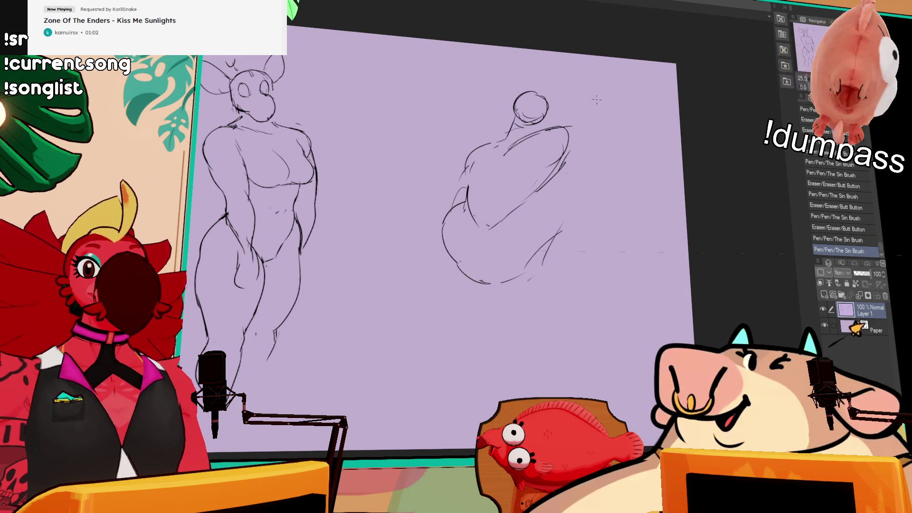
Step: Lasso the heavyset figure's head, rotate it and clear the selection
mouse_move(518, 153)
left_mouse_down()
mouse_move(551, 114)
mouse_move(553, 148)
mouse_move(558, 136)
mouse_move(540, 151)
mouse_move(505, 155)
left_mouse_up()
key("ctrl+t")
key("Return")
key("ctrl+d")
Step: Redraw the neck and shoulder line and erase stray marks around the shoulder
left_click_drag(502, 165, 510, 153)
mouse_move(505, 164)
left_mouse_down()
mouse_move(511, 152)
mouse_move(500, 173)
mouse_move(467, 176)
mouse_move(484, 179)
mouse_move(504, 165)
left_mouse_up()
key("ctrl+z")
left_click_drag(553, 151, 562, 144)
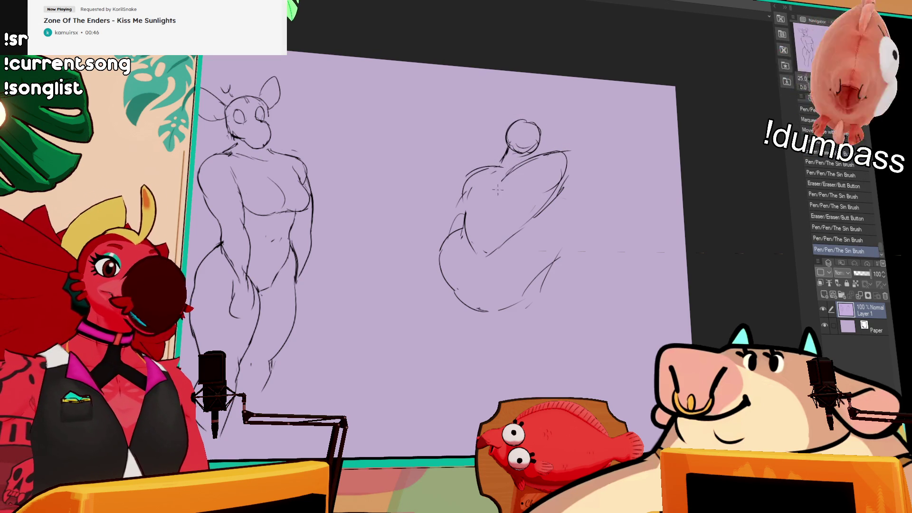
key("e")
mouse_move(503, 176)
left_mouse_down()
mouse_move(481, 216)
mouse_move(513, 190)
mouse_move(570, 176)
mouse_move(534, 212)
left_mouse_up()
mouse_move(468, 200)
left_mouse_down()
mouse_move(482, 224)
mouse_move(467, 205)
left_mouse_up()
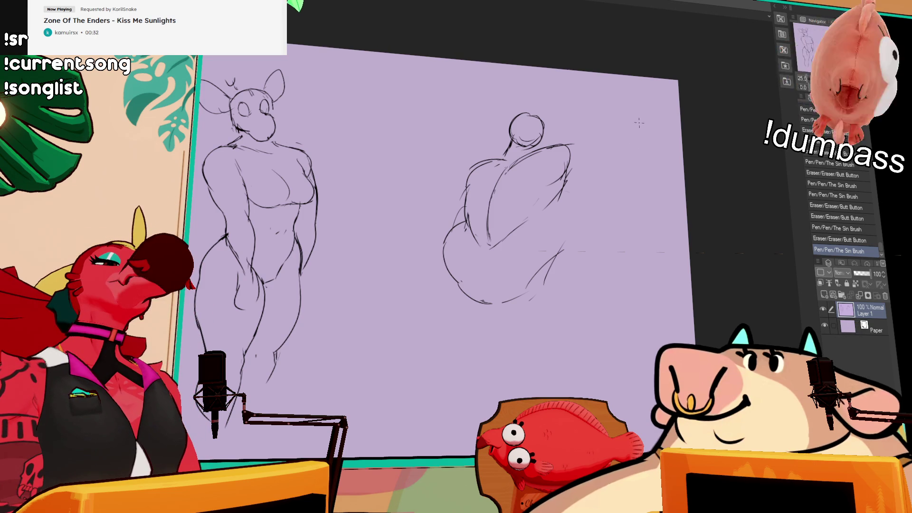
Step: Sketch the chest shape and redraw the shoulder as a rounded loop
mouse_move(565, 168)
left_mouse_down()
mouse_move(540, 214)
mouse_move(554, 212)
mouse_move(558, 200)
left_mouse_up()
left_click_drag(560, 205, 536, 218)
left_click_drag(559, 209, 532, 221)
left_click_drag(522, 190, 504, 213)
left_click_drag(494, 181, 484, 209)
mouse_move(489, 186)
left_mouse_down()
mouse_move(484, 201)
mouse_move(449, 217)
left_mouse_up()
key("ctrl+z")
left_click_drag(455, 182, 446, 218)
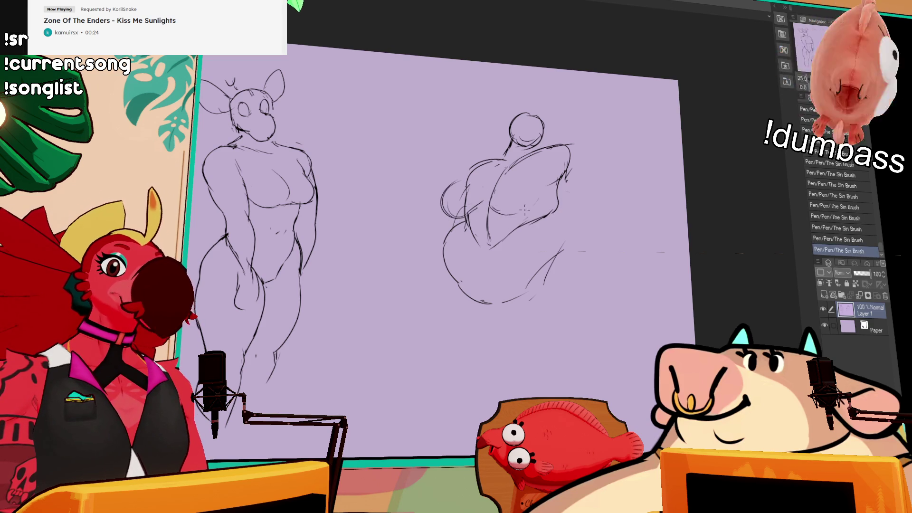
left_click_drag(517, 203, 478, 220)
left_click_drag(508, 175, 490, 215)
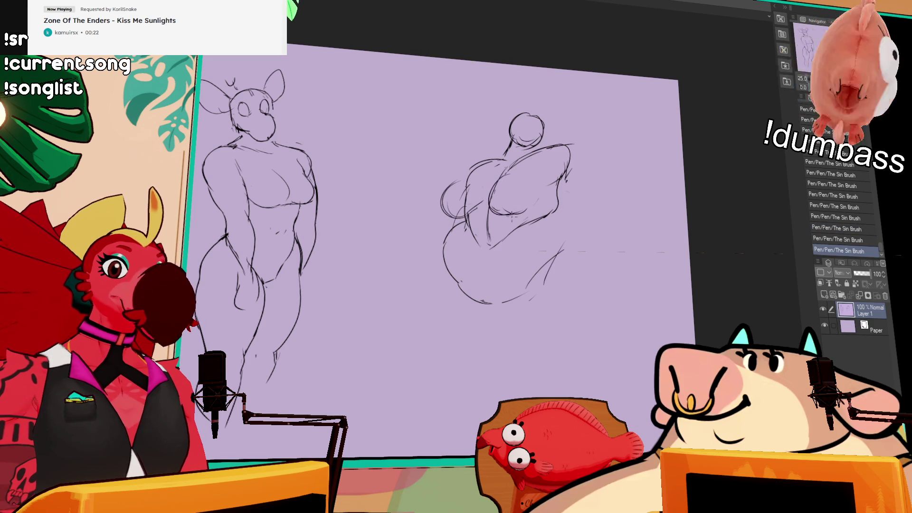
key("ctrl+z")
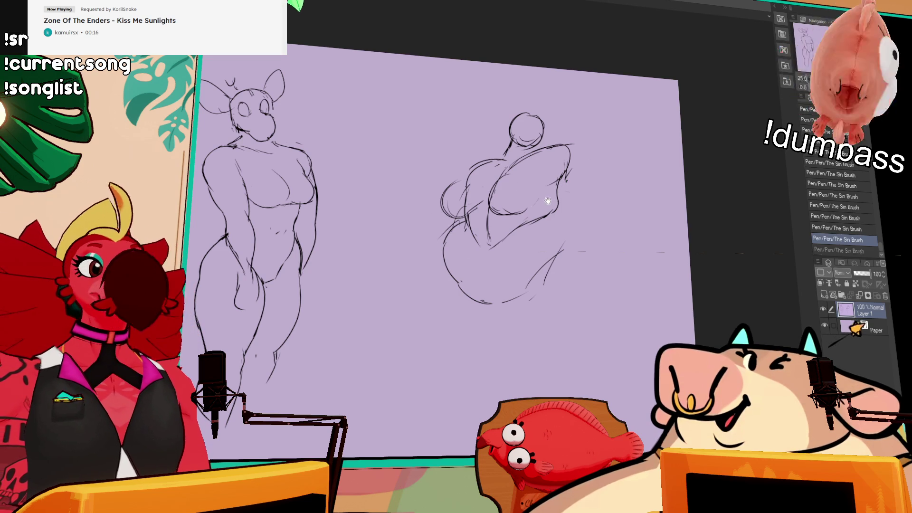
Step: Redraw the lower-right hip curves and draw a long curve left of the belly
mouse_move(435, 239)
left_mouse_down()
mouse_move(463, 224)
mouse_move(449, 240)
mouse_move(459, 244)
left_mouse_up()
mouse_move(560, 247)
left_mouse_down()
mouse_move(526, 287)
mouse_move(568, 238)
mouse_move(542, 280)
left_mouse_up()
left_click_drag(527, 289, 564, 247)
left_click_drag(559, 213, 577, 250)
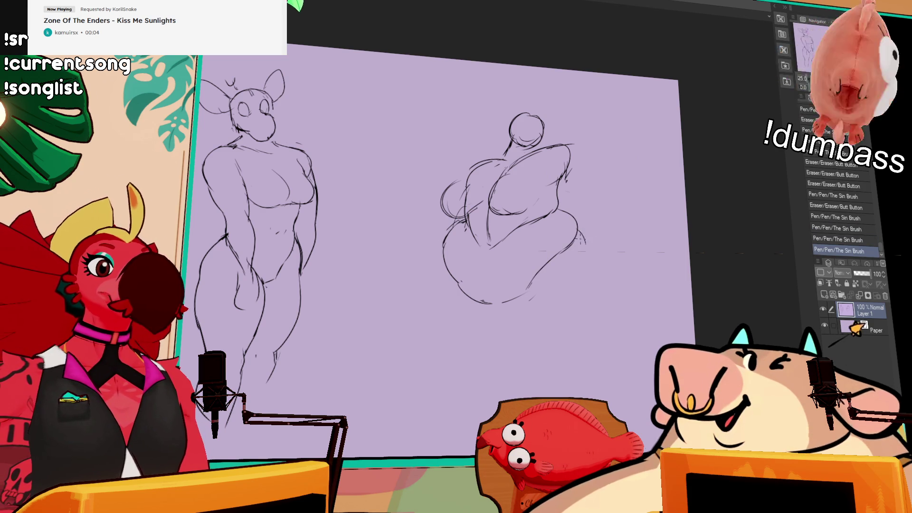
key("ctrl+z")
key("ctrl+z")
left_click_drag(447, 244, 436, 361)
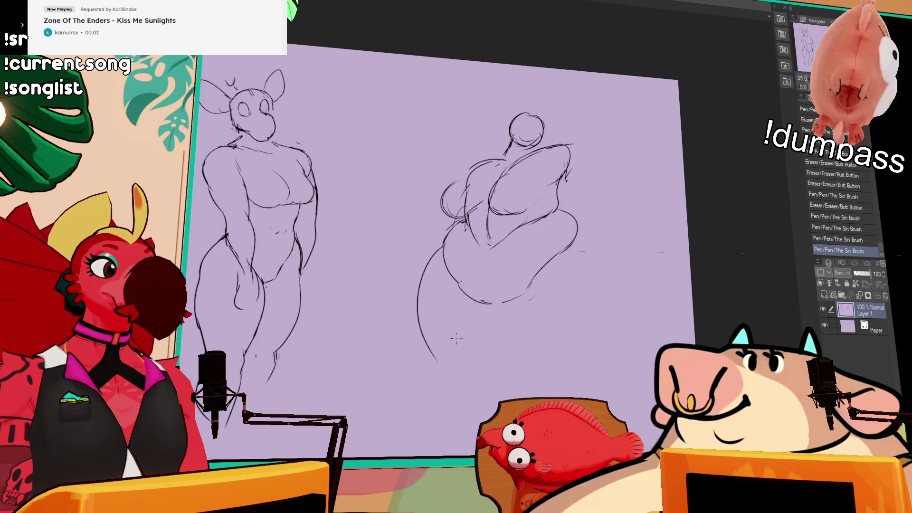
Step: Redraw the belly's bottom curve and touch up the strokes around the navel and belly edge
mouse_move(497, 310)
left_mouse_down()
mouse_move(449, 271)
mouse_move(507, 289)
mouse_move(493, 295)
mouse_move(509, 290)
left_mouse_up()
left_click_drag(489, 302, 525, 278)
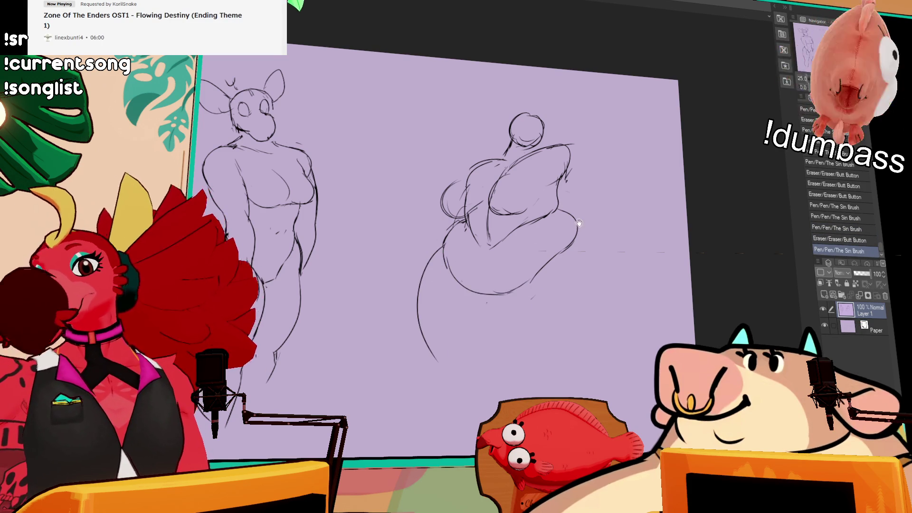
scroll(566, 224, "down", 2)
mouse_move(502, 228)
left_mouse_down()
mouse_move(511, 233)
mouse_move(488, 233)
left_mouse_up()
mouse_move(473, 231)
left_mouse_down()
mouse_move(490, 234)
mouse_move(492, 224)
mouse_move(489, 239)
mouse_move(495, 227)
mouse_move(498, 235)
left_mouse_up()
left_click_drag(498, 223, 524, 214)
left_click_drag(591, 209, 596, 204)
left_click_drag(533, 251, 543, 240)
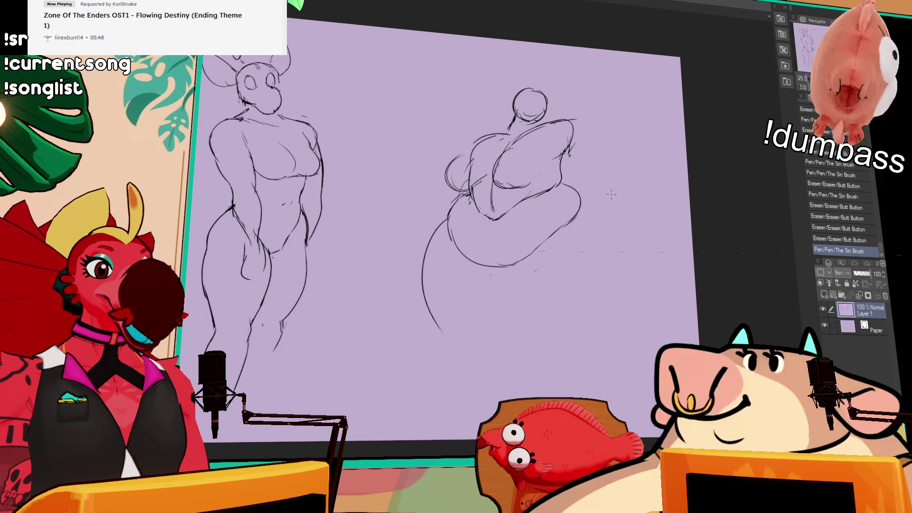
left_click_drag(575, 210, 585, 203)
left_click_drag(583, 213, 613, 263)
Step: Undo the long belly curve, then draw the lower-left body outline and a lower-right stroke
key("ctrl+z")
key("ctrl+z")
key("p")
key("ctrl+z")
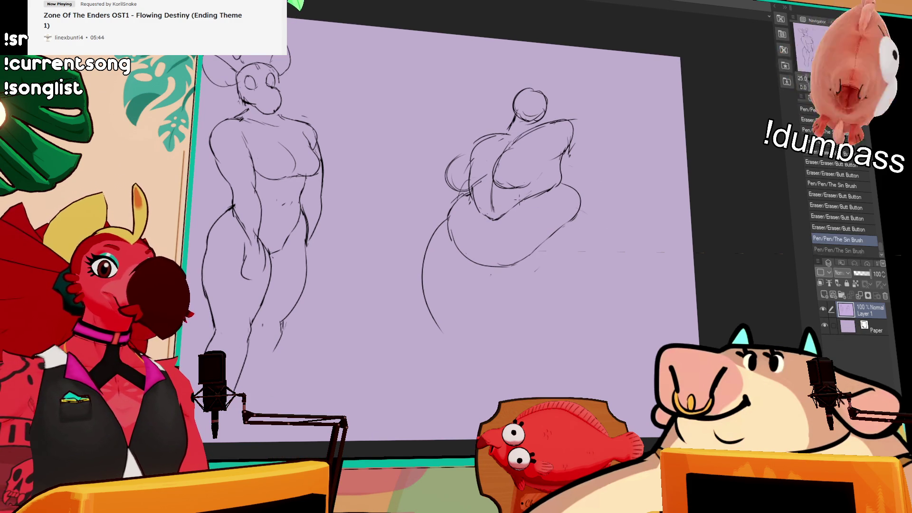
left_click_drag(435, 253, 422, 284)
left_click_drag(427, 258, 470, 408)
key("ctrl+z")
left_click_drag(430, 254, 475, 370)
left_click_drag(532, 333, 477, 383)
Step: Add shorter belly curves and a right-side stroke, then lasso and nudge the head and chest higher
left_click_drag(526, 257, 492, 342)
left_click_drag(527, 251, 496, 287)
key("ctrl+z")
key("ctrl+z")
left_click_drag(527, 257, 512, 323)
mouse_move(580, 205)
left_mouse_down()
mouse_move(608, 295)
mouse_move(626, 287)
mouse_move(608, 315)
left_mouse_up()
key("ctrl+z")
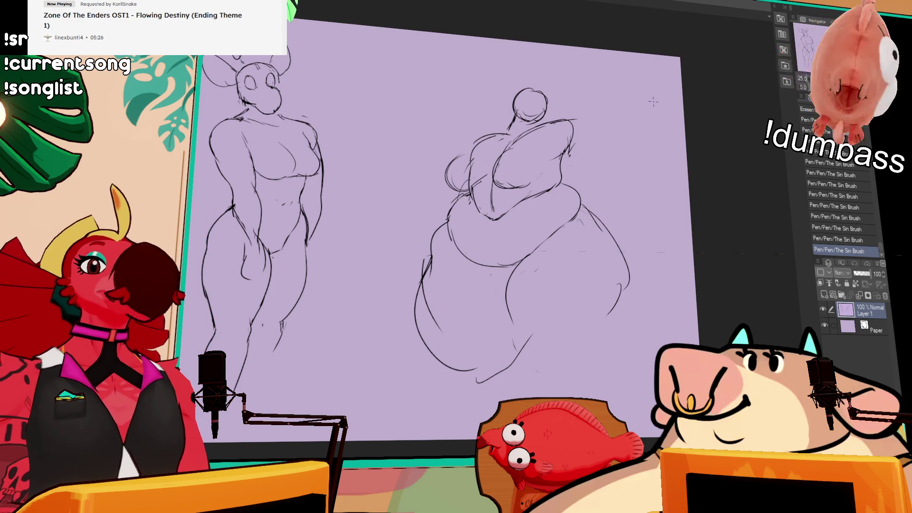
mouse_move(466, 192)
left_mouse_down()
mouse_move(492, 81)
mouse_move(564, 174)
mouse_move(494, 192)
mouse_move(541, 158)
left_mouse_up()
key("ctrl+d")
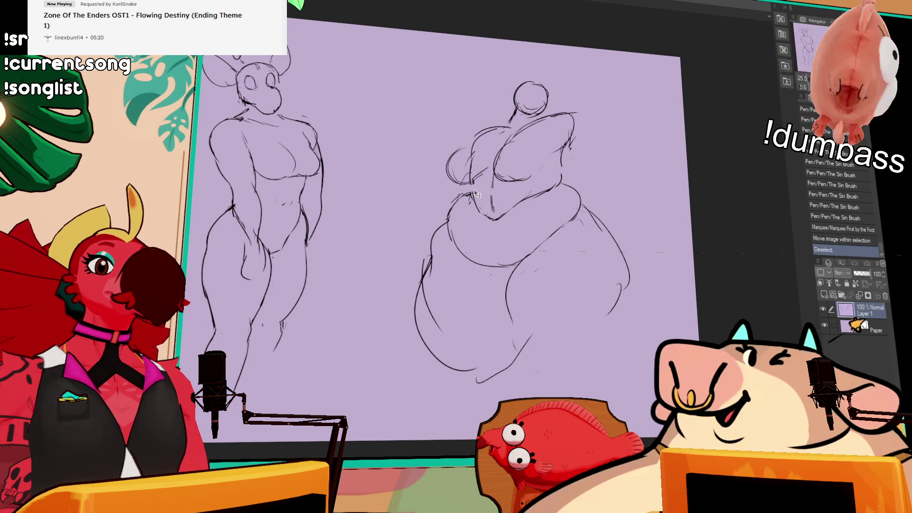
Step: Touch up the chest lines on both sides, the top chest line, and the strokes beside the head
mouse_move(470, 179)
left_mouse_down()
mouse_move(468, 197)
mouse_move(477, 186)
left_mouse_up()
left_click_drag(470, 190, 474, 184)
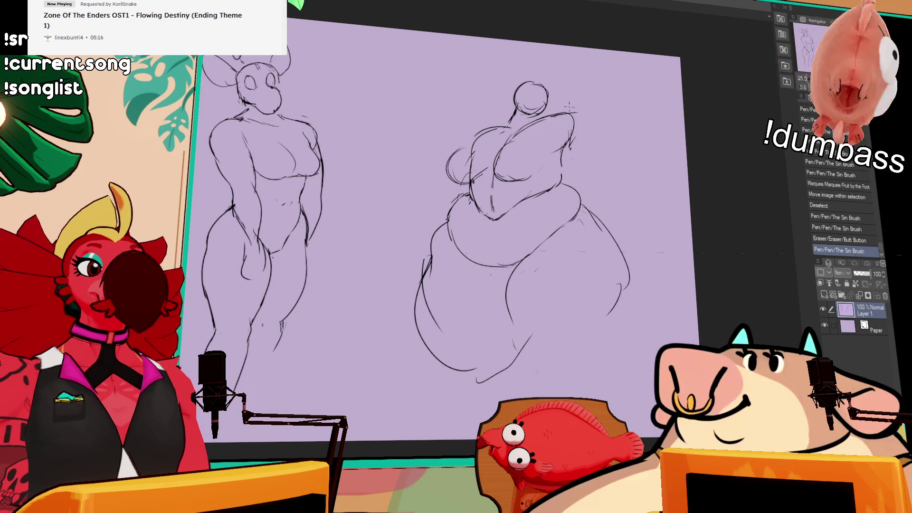
left_click_drag(566, 162, 557, 176)
left_click_drag(561, 127, 570, 117)
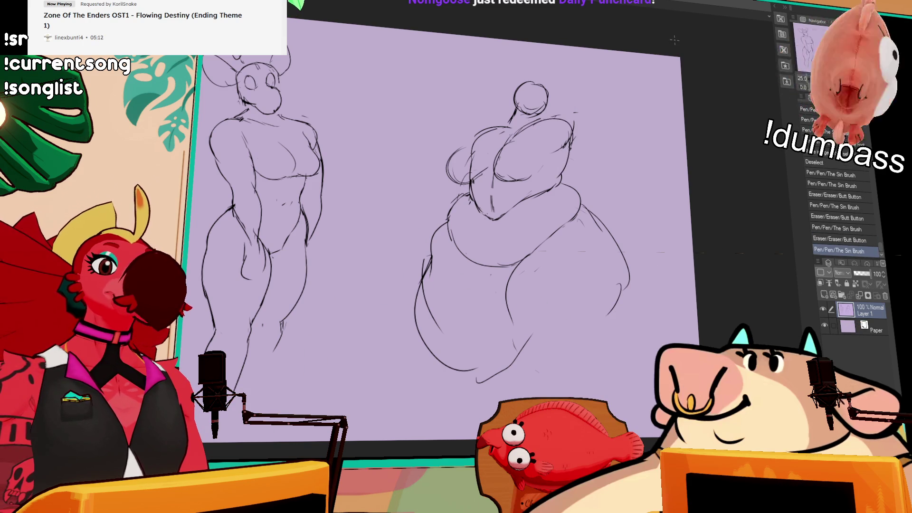
mouse_move(520, 95)
left_mouse_down()
mouse_move(517, 112)
mouse_move(527, 122)
left_mouse_up()
mouse_move(570, 165)
left_mouse_down()
mouse_move(600, 160)
mouse_move(570, 165)
left_mouse_up()
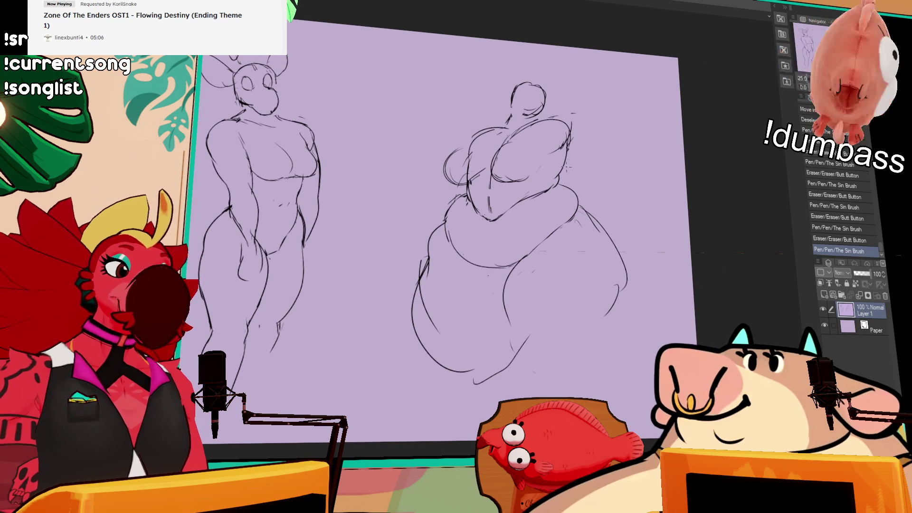
Step: Redraw the belly's left and lower-right contours, closing them and moving the lower-left contour further left
mouse_move(428, 268)
left_mouse_down()
mouse_move(422, 318)
mouse_move(418, 266)
mouse_move(417, 286)
left_mouse_up()
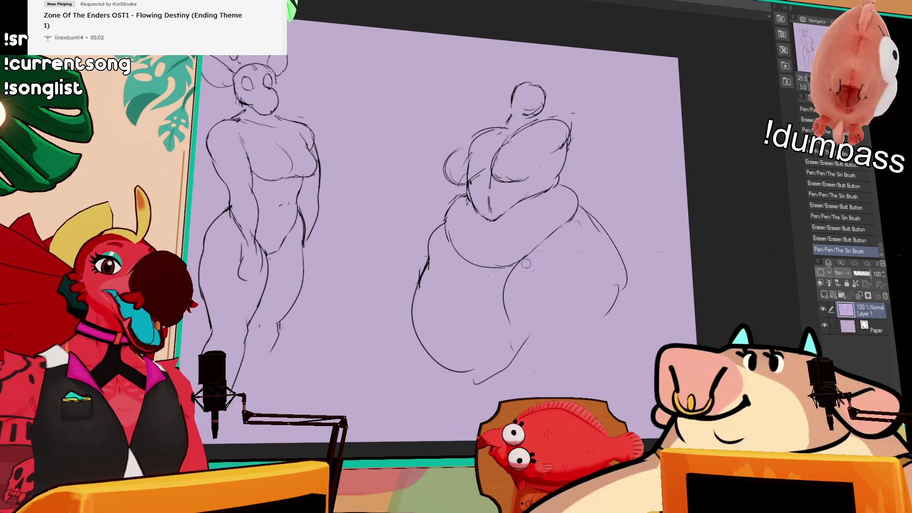
mouse_move(505, 319)
left_mouse_down()
mouse_move(510, 374)
mouse_move(596, 363)
left_mouse_up()
left_click_drag(618, 318, 599, 365)
left_click_drag(613, 287, 613, 359)
mouse_move(620, 328)
left_mouse_down()
mouse_move(601, 375)
mouse_move(593, 359)
left_mouse_up()
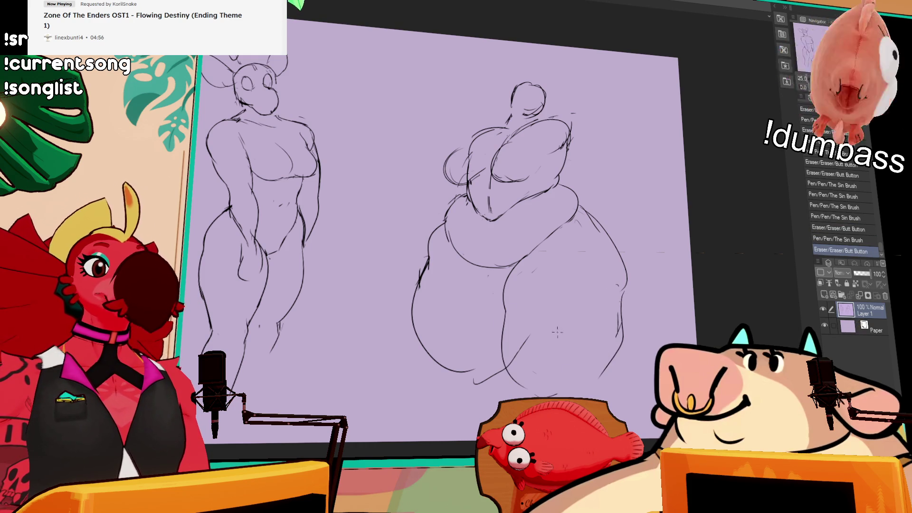
left_click_drag(506, 275, 502, 349)
mouse_move(503, 259)
left_mouse_down()
mouse_move(496, 352)
mouse_move(512, 363)
mouse_move(523, 359)
mouse_move(509, 361)
mouse_move(512, 353)
mouse_move(504, 363)
left_mouse_up()
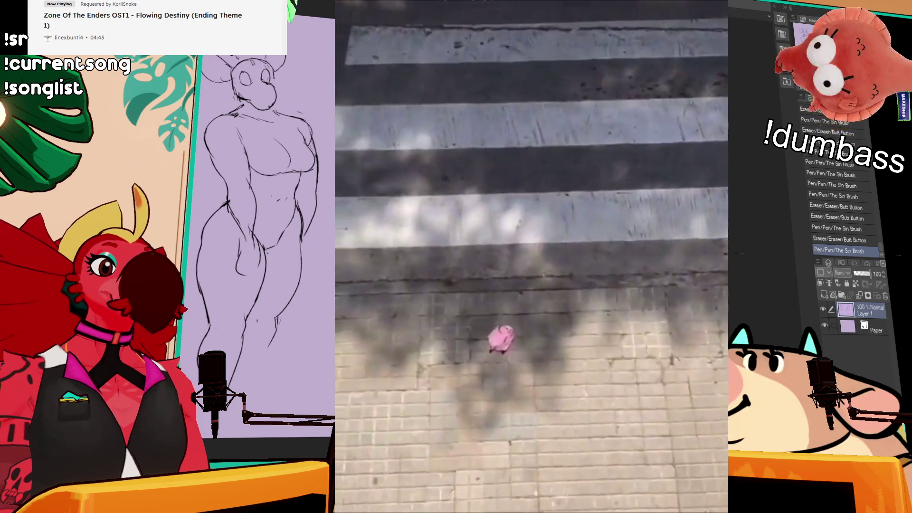
Step: Clean stray belly marks and redraw the left and right belly contours
mouse_move(515, 338)
left_mouse_down()
mouse_move(511, 357)
mouse_move(528, 339)
left_mouse_up()
mouse_move(523, 331)
left_mouse_down()
mouse_move(531, 339)
mouse_move(542, 323)
left_mouse_up()
left_click_drag(540, 325, 547, 320)
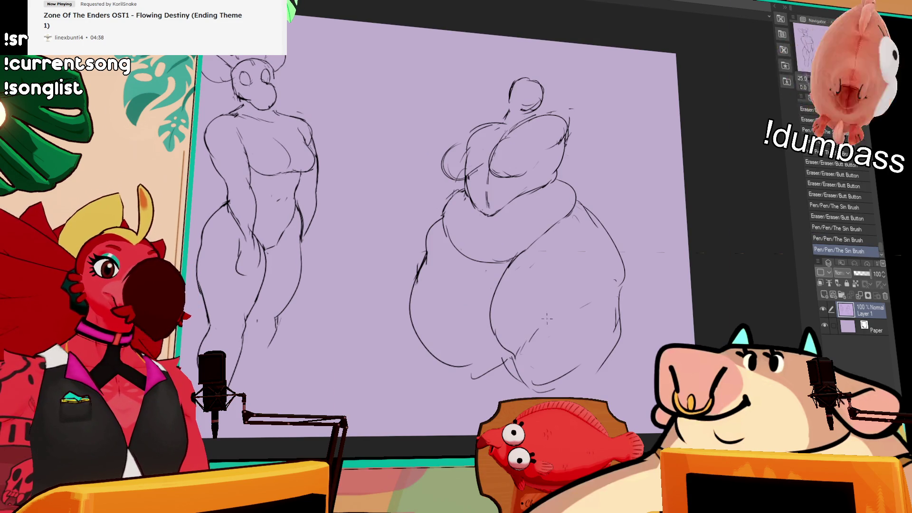
left_click_drag(544, 278, 545, 270)
mouse_move(430, 281)
left_mouse_down()
mouse_move(418, 243)
mouse_move(414, 273)
left_mouse_up()
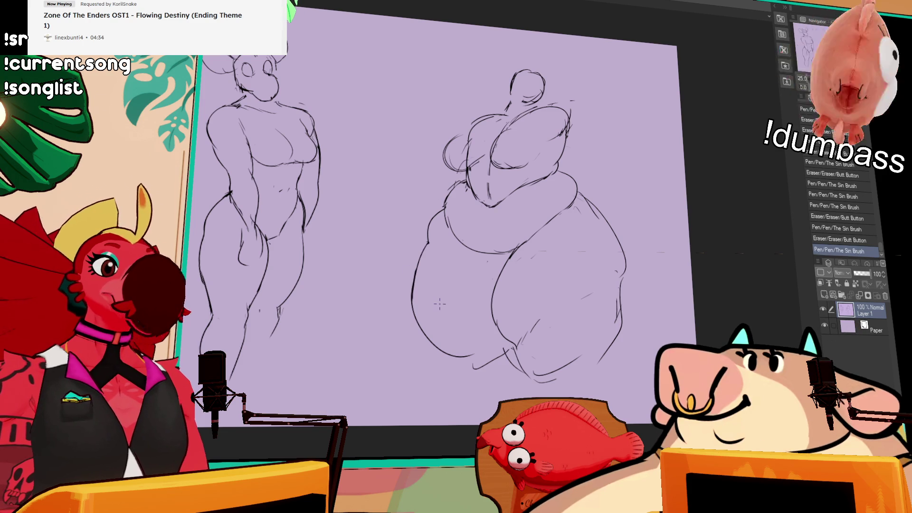
left_click_drag(591, 201, 631, 281)
mouse_move(613, 224)
left_mouse_down()
mouse_move(582, 190)
mouse_move(617, 227)
left_mouse_up()
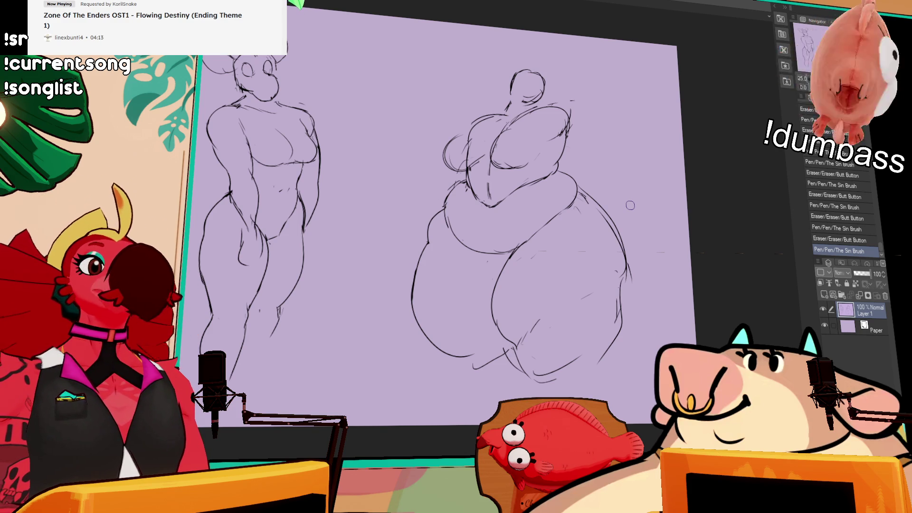
Step: Rework the right hip curve and erase the stray strokes at the lower-left bottom
left_click_drag(632, 214, 600, 262)
left_click_drag(579, 190, 620, 228)
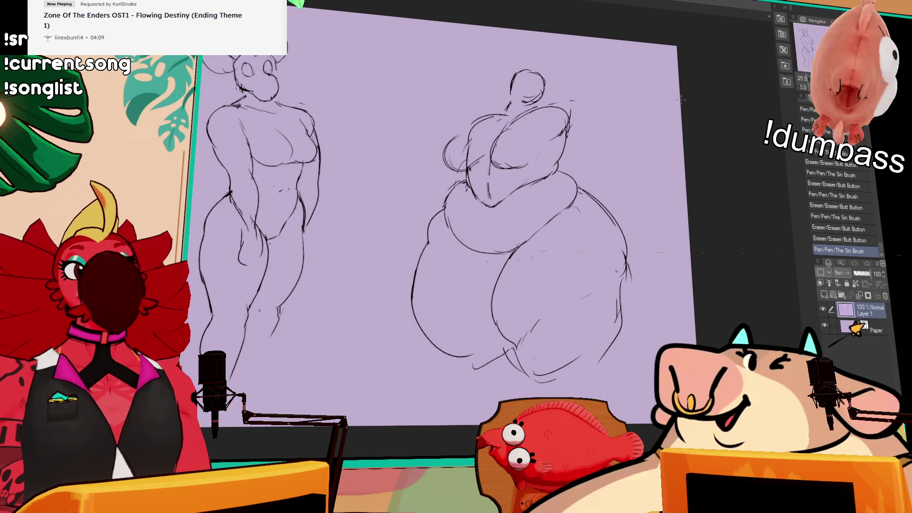
mouse_move(610, 235)
left_mouse_down()
mouse_move(630, 272)
mouse_move(613, 296)
left_mouse_up()
mouse_move(487, 322)
left_mouse_down()
mouse_move(501, 338)
mouse_move(486, 365)
mouse_move(472, 363)
left_mouse_up()
mouse_move(446, 353)
left_mouse_down()
mouse_move(418, 328)
mouse_move(431, 337)
left_mouse_up()
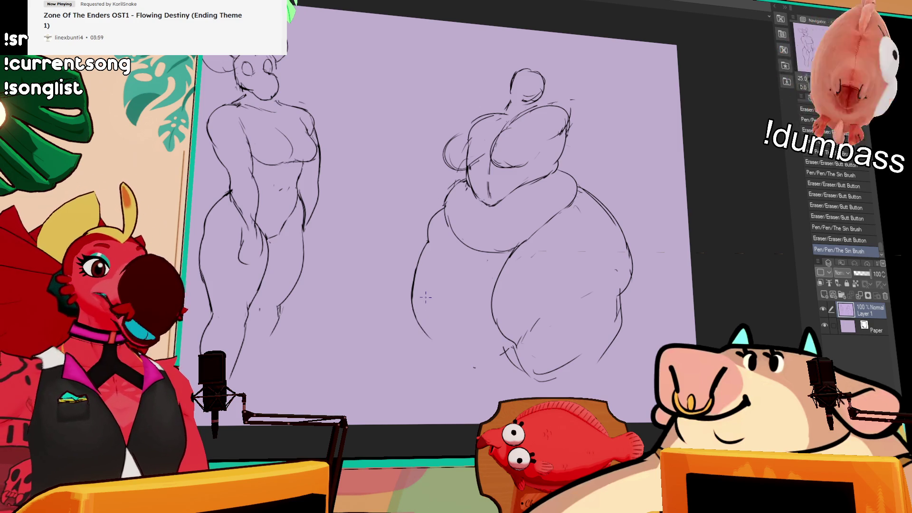
Step: Draw a line under the belly and tidy the strokes on the belly, left side, and hip
left_click_drag(632, 182, 629, 211)
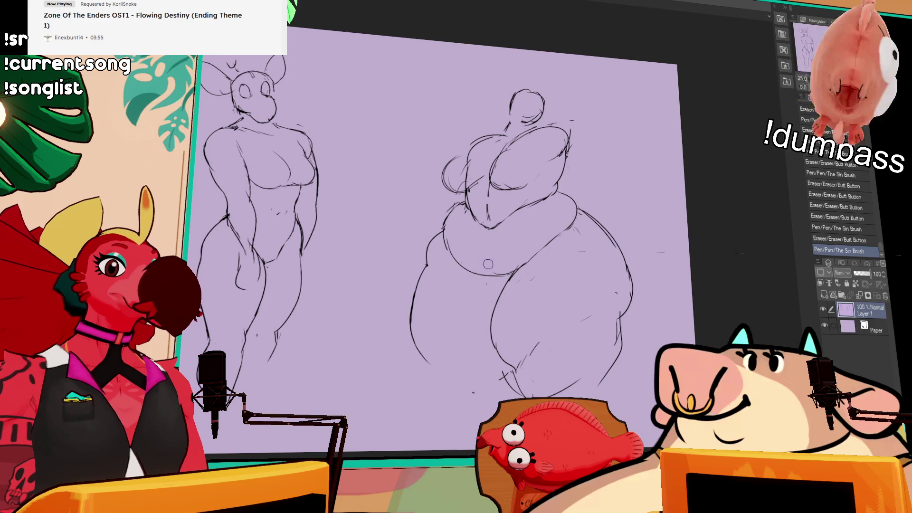
left_click_drag(474, 278, 507, 287)
left_click_drag(536, 248, 555, 240)
left_click_drag(565, 230, 567, 228)
mouse_move(476, 215)
left_mouse_down()
mouse_move(463, 211)
mouse_move(471, 191)
left_mouse_up()
mouse_move(446, 222)
left_mouse_down()
mouse_move(467, 191)
mouse_move(438, 231)
left_mouse_up()
mouse_move(579, 185)
left_mouse_down()
mouse_move(562, 197)
mouse_move(566, 190)
mouse_move(579, 211)
mouse_move(546, 247)
left_mouse_up()
left_click_drag(589, 223, 603, 234)
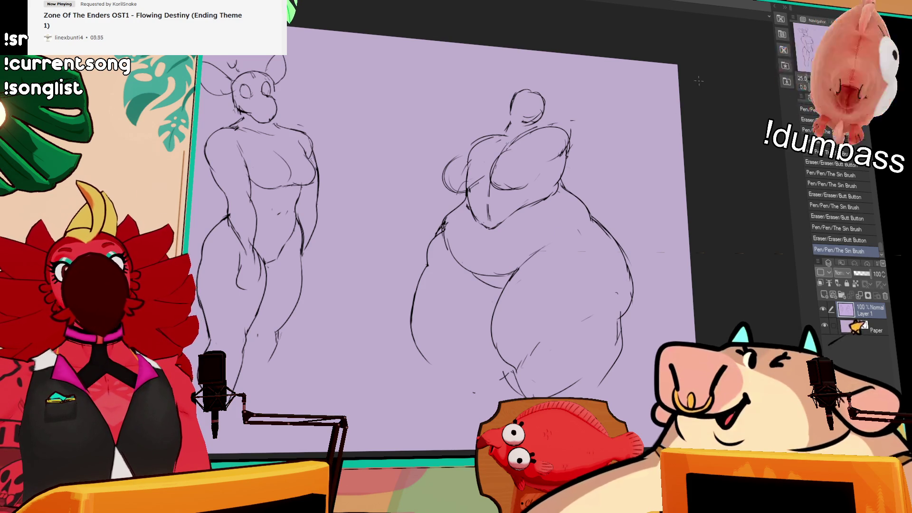
left_click_drag(694, 186, 680, 180)
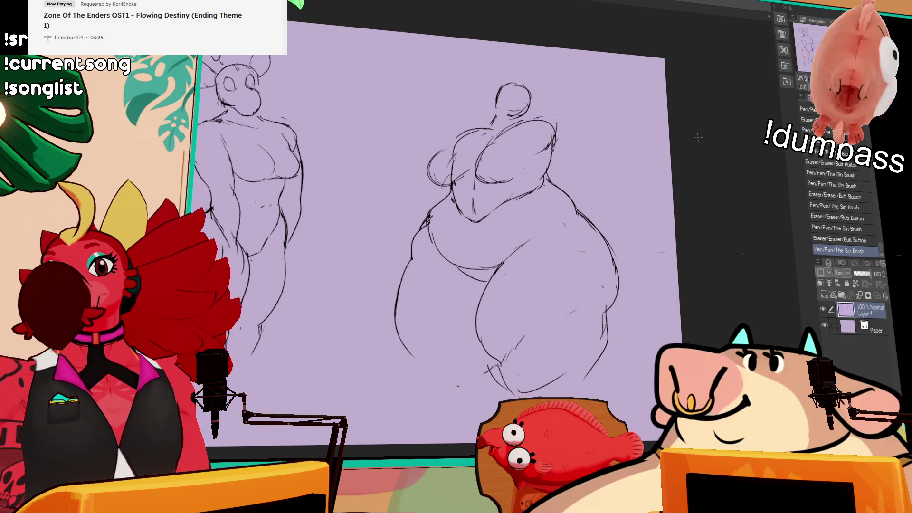
Step: Try the lower-left leg contour several times, keep a shorter line, then lasso the head and chest
left_click_drag(654, 172, 661, 158)
key("ctrl+z")
left_click_drag(416, 249, 430, 344)
key("ctrl+z")
left_click_drag(413, 251, 445, 364)
key("ctrl+z")
mouse_move(412, 248)
left_mouse_down()
mouse_move(411, 275)
mouse_move(481, 376)
left_mouse_up()
key("ctrl+z")
left_click_drag(408, 297, 459, 357)
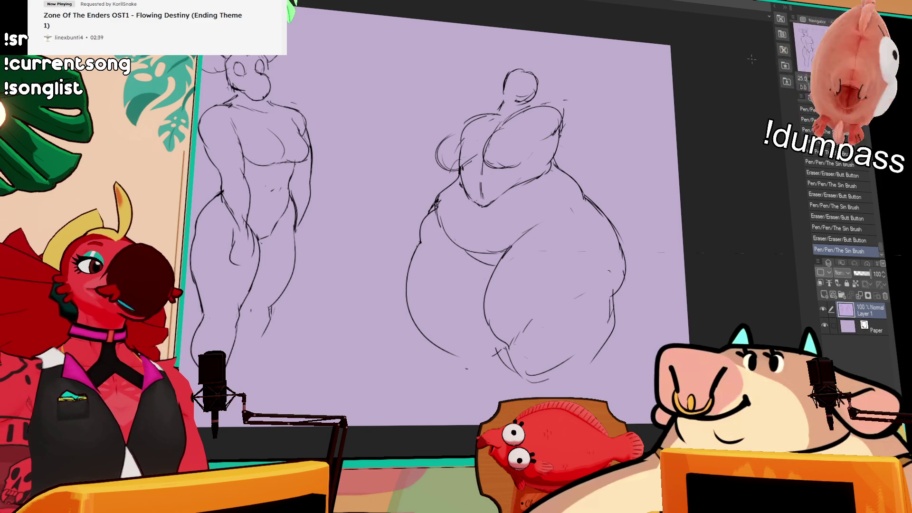
left_click_drag(658, 218, 665, 225)
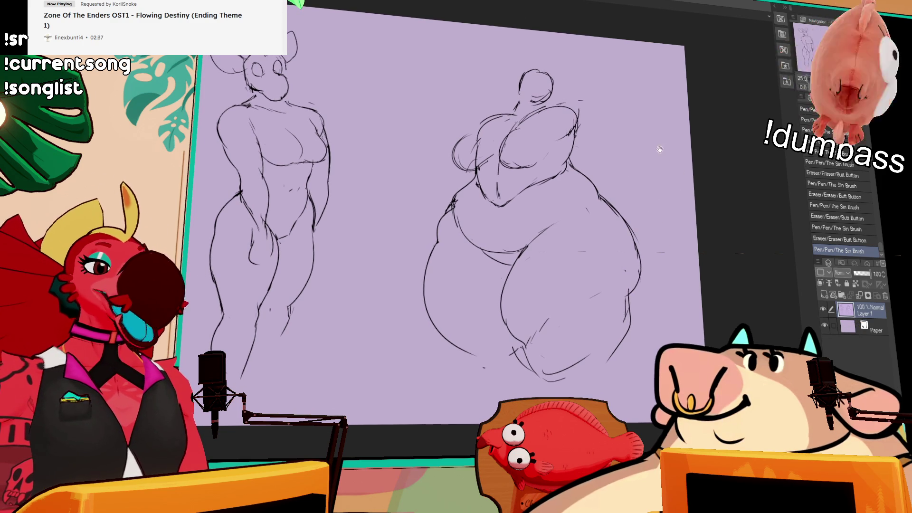
mouse_move(499, 192)
left_mouse_down()
mouse_move(448, 147)
mouse_move(613, 164)
mouse_move(561, 187)
left_mouse_up()
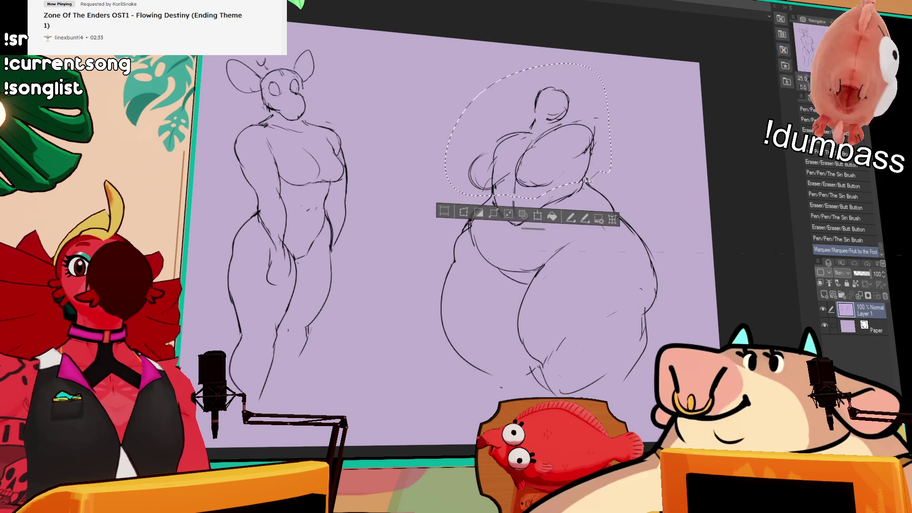
Step: Rotate the selected head and chest slightly, commit, deselect, and redraw the left shoulder line
key("ctrl+t")
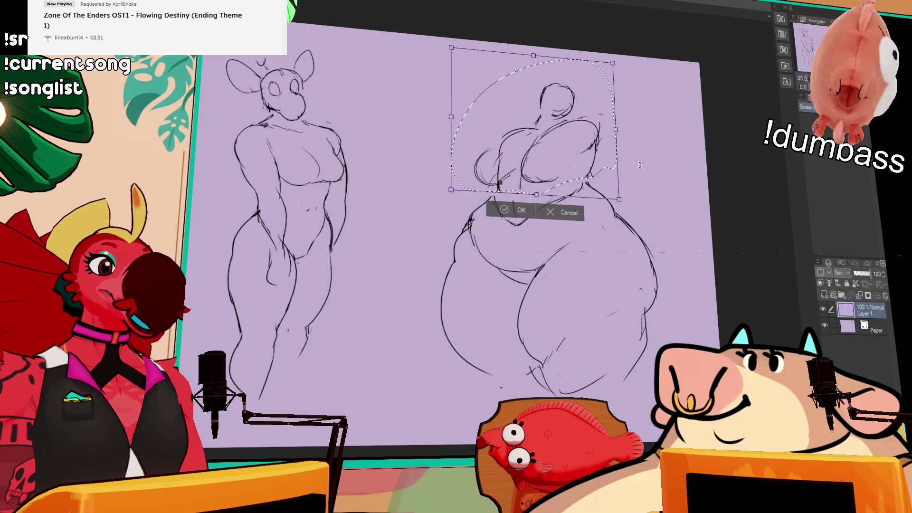
left_click_drag(622, 143, 633, 170)
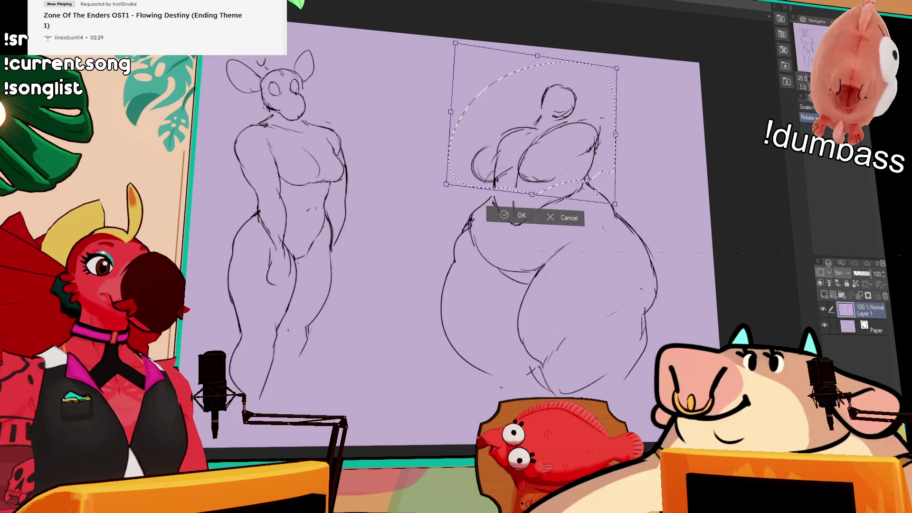
key("Return")
key("ctrl+d")
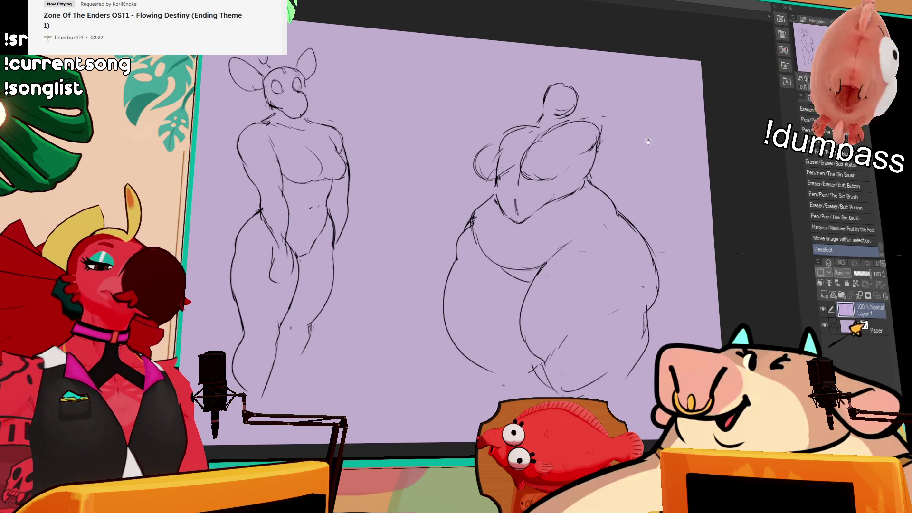
mouse_move(520, 140)
left_mouse_down()
mouse_move(512, 138)
mouse_move(544, 114)
left_mouse_up()
Step: Touch up the neck lines, nudge the left shoulder into place, and redraw the shoulder strokes
mouse_move(543, 104)
left_mouse_down()
mouse_move(548, 122)
mouse_move(574, 119)
mouse_move(556, 101)
mouse_move(554, 85)
mouse_move(563, 83)
mouse_move(575, 102)
mouse_move(567, 113)
mouse_move(575, 115)
left_mouse_up()
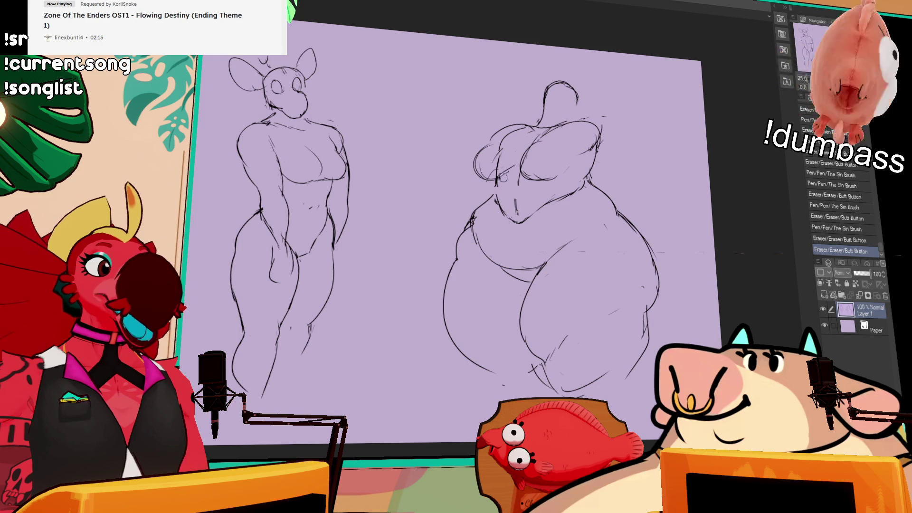
mouse_move(515, 179)
left_mouse_down()
mouse_move(473, 157)
mouse_move(523, 124)
mouse_move(509, 171)
left_mouse_up()
left_click(516, 164)
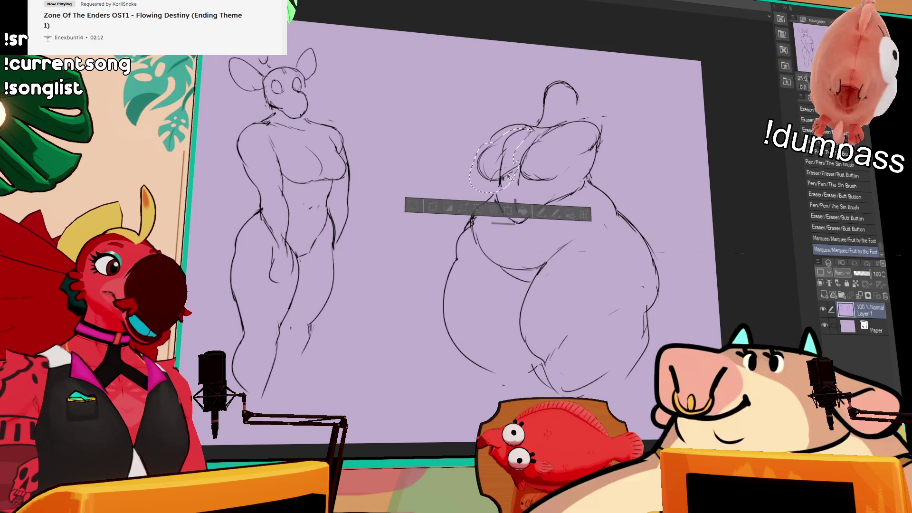
key("ctrl+d")
left_click(601, 149)
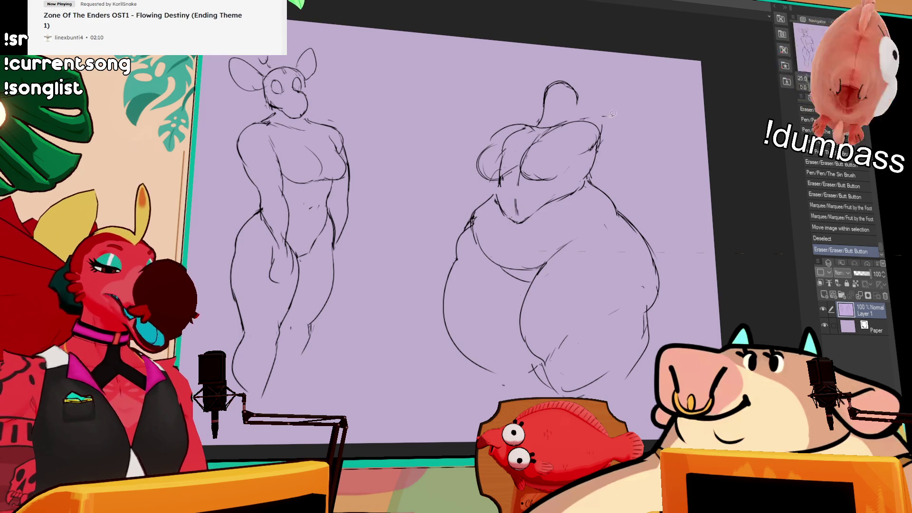
mouse_move(601, 168)
left_mouse_down()
mouse_move(594, 116)
mouse_move(603, 158)
left_mouse_up()
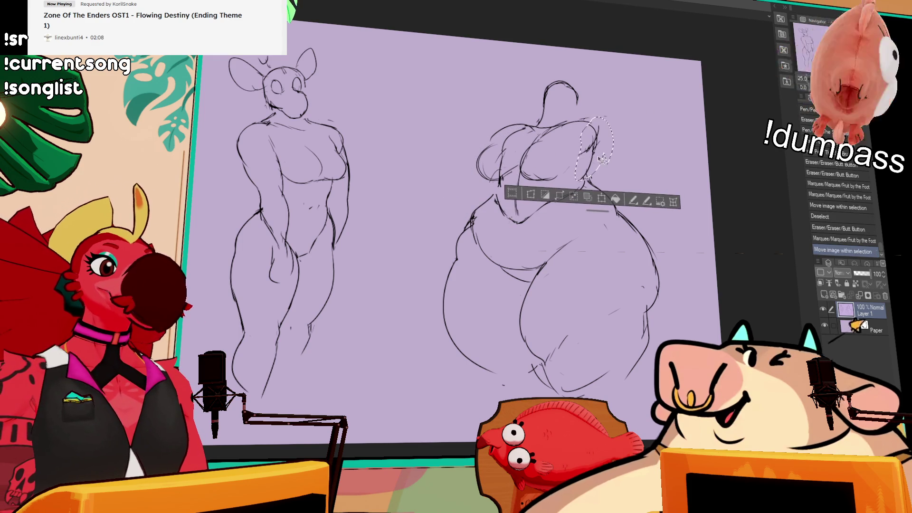
key("ctrl+d")
left_click_drag(579, 121, 586, 127)
key("ctrl+z")
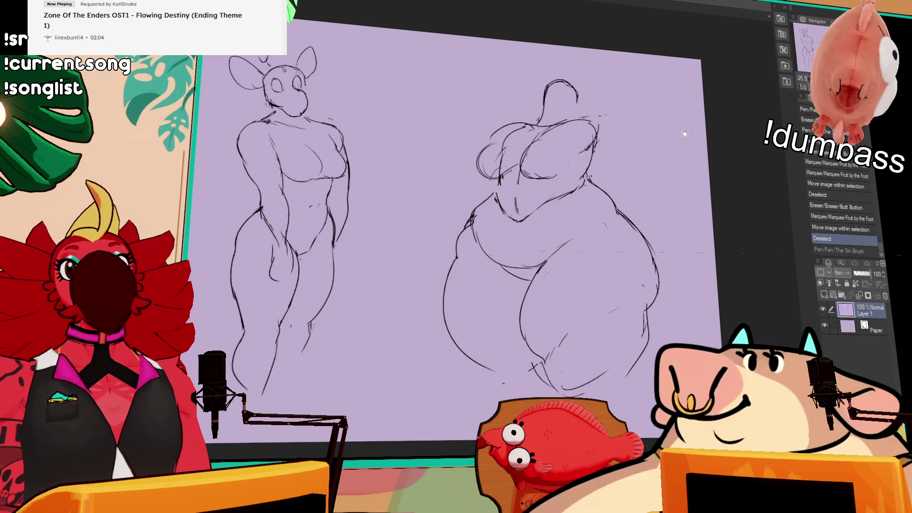
mouse_move(560, 122)
left_mouse_down()
mouse_move(602, 137)
mouse_move(602, 163)
mouse_move(610, 152)
mouse_move(584, 177)
mouse_move(561, 177)
left_mouse_up()
Step: Erase and redraw the left waist line and refine the line near the right hip
left_click_drag(485, 204, 479, 211)
mouse_move(488, 197)
left_mouse_down()
mouse_move(473, 217)
mouse_move(491, 202)
left_mouse_up()
left_click_drag(485, 210, 475, 219)
left_click_drag(507, 174, 490, 203)
mouse_move(594, 191)
left_mouse_down()
mouse_move(602, 199)
mouse_move(596, 177)
mouse_move(599, 191)
left_mouse_up()
left_click_drag(600, 188, 616, 206)
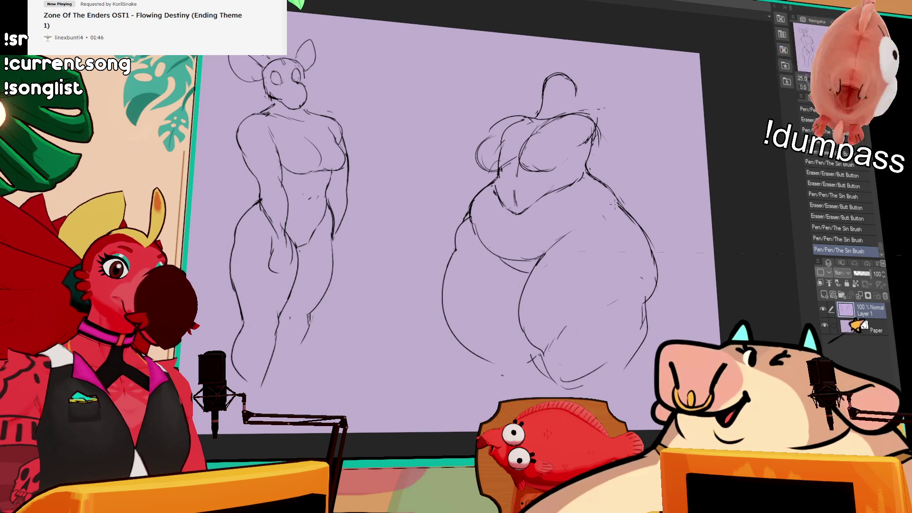
Step: Redraw the left hip and lower-left thigh line, then the right hip and thigh contour
left_click_drag(454, 235, 441, 285)
left_click_drag(449, 252, 482, 352)
mouse_move(444, 309)
left_mouse_down()
mouse_move(494, 368)
mouse_move(496, 361)
left_mouse_up()
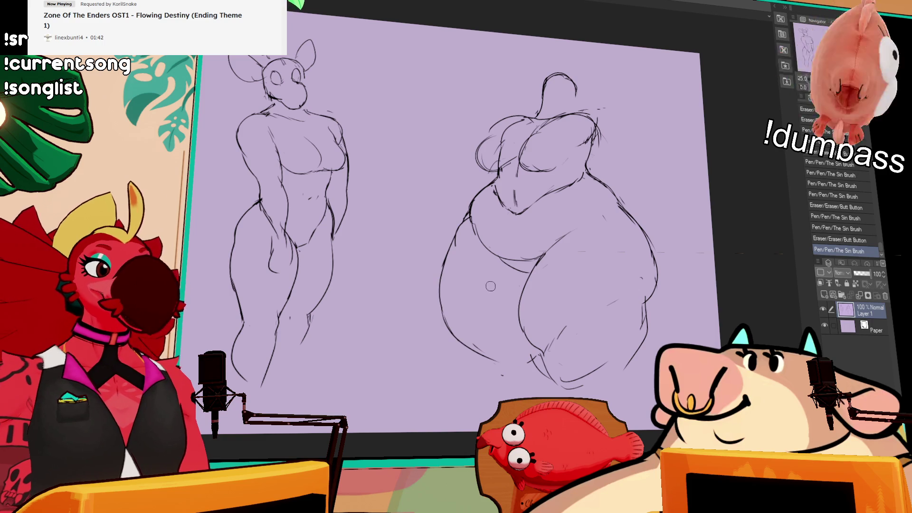
left_click_drag(444, 313, 503, 369)
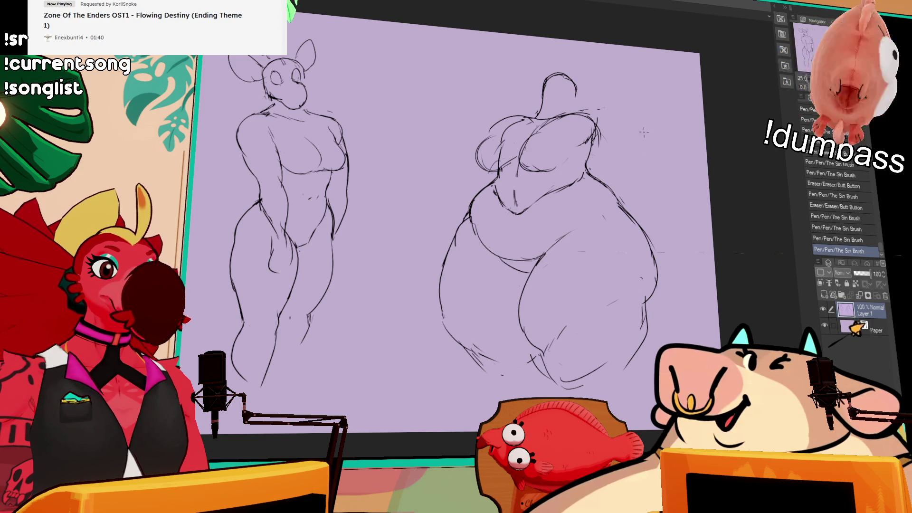
left_click_drag(629, 227, 653, 257)
key("ctrl+z")
mouse_move(623, 205)
left_mouse_down()
mouse_move(658, 290)
mouse_move(646, 284)
mouse_move(651, 300)
left_mouse_up()
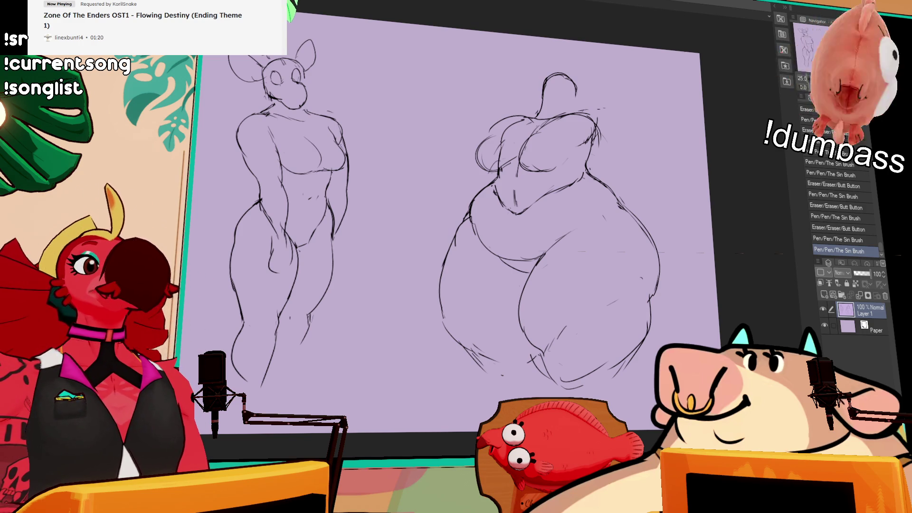
left_click_drag(619, 188, 605, 170)
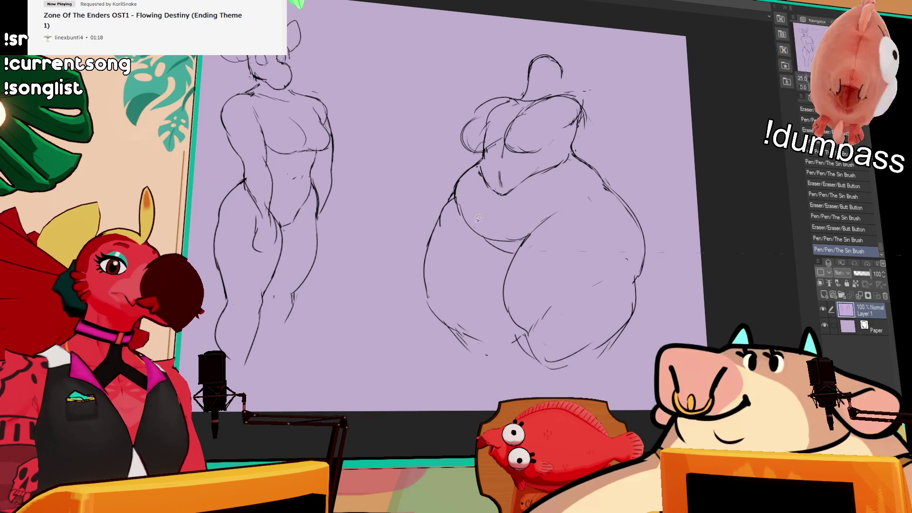
Step: Lasso and move the lower-left leg, then move the whole heavyset figure up and left
key("m")
mouse_move(457, 190)
left_mouse_down()
mouse_move(483, 302)
mouse_move(489, 293)
left_mouse_up()
key("ctrl+d")
scroll(525, 247, "down", 1)
scroll(524, 247, "up", 1)
mouse_move(658, 198)
left_mouse_down()
mouse_move(425, 366)
mouse_move(658, 199)
mouse_move(619, 184)
left_mouse_up()
key("ctrl+d")
scroll(618, 185, "up", 1)
mouse_move(520, 72)
left_mouse_down()
mouse_move(550, 91)
mouse_move(541, 94)
mouse_move(532, 80)
mouse_move(547, 84)
mouse_move(528, 83)
mouse_move(550, 88)
left_mouse_up()
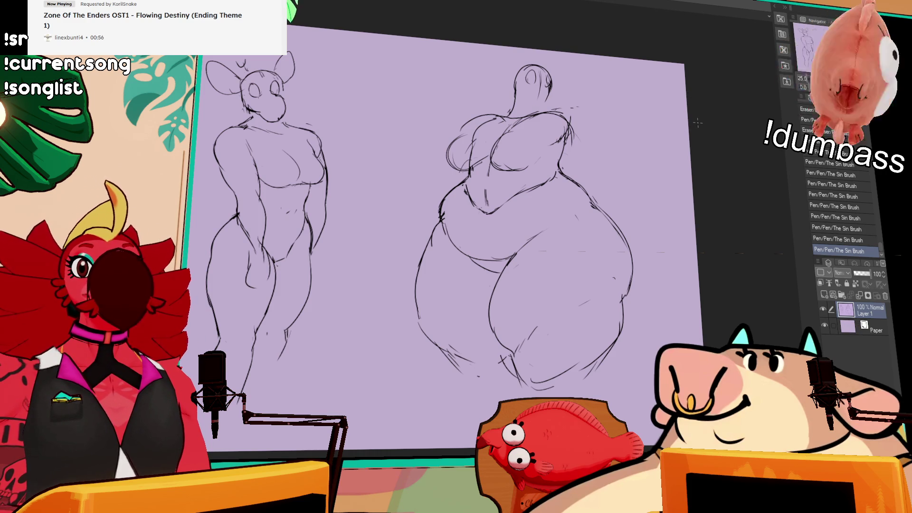
Step: Sketch a small ear on the right side of the head and select the head area
mouse_move(663, 146)
left_mouse_down()
mouse_move(652, 110)
mouse_move(645, 162)
left_mouse_up()
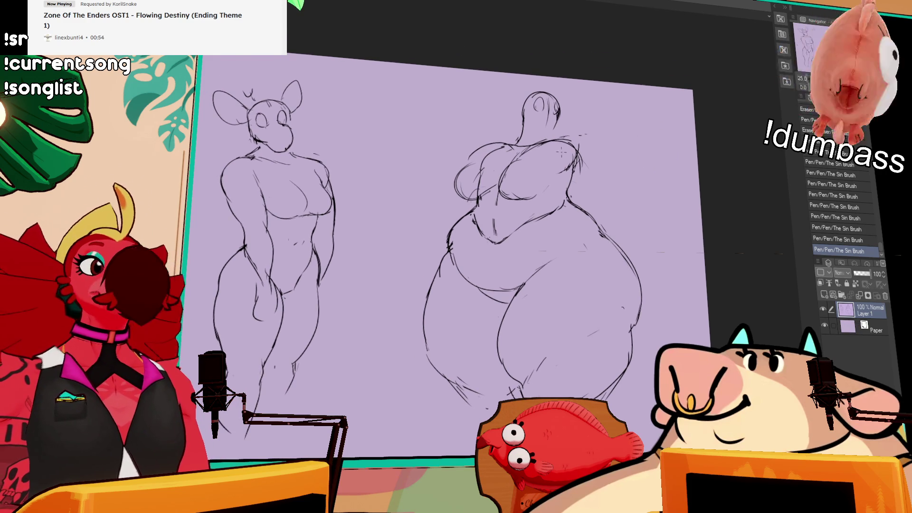
left_click_drag(551, 105, 556, 113)
left_click_drag(552, 106, 557, 113)
left_click_drag(553, 106, 573, 117)
left_click_drag(572, 114, 569, 118)
left_click_drag(563, 116, 568, 121)
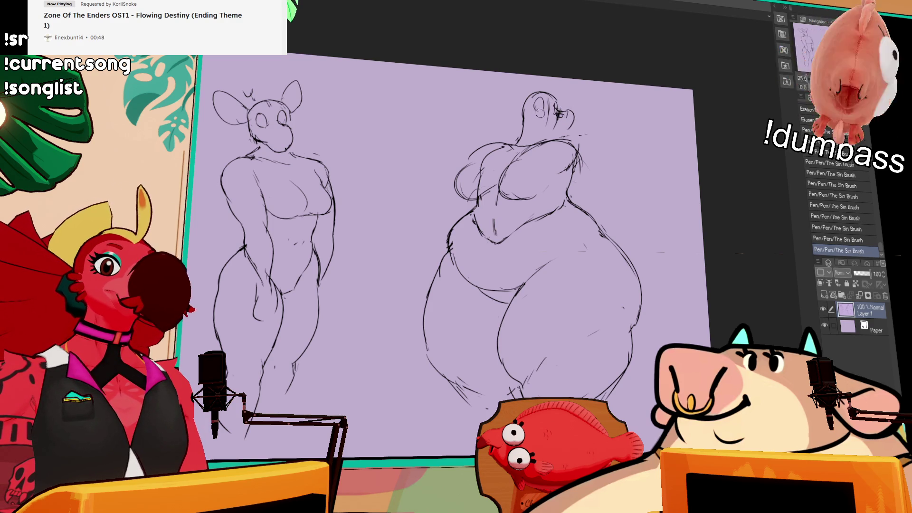
mouse_move(528, 90)
left_mouse_down()
mouse_move(556, 119)
mouse_move(544, 106)
left_mouse_up()
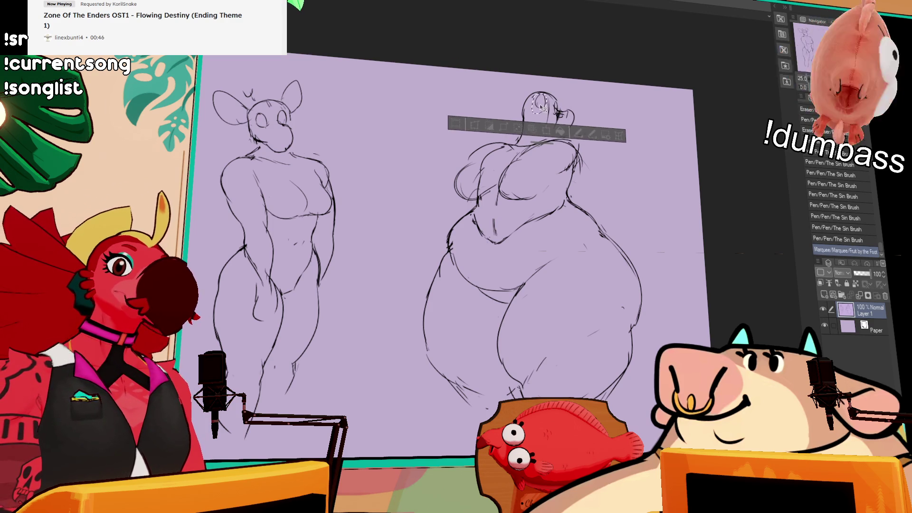
Step: Erase the stray circle beside the head, add small head strokes, and tidy the belly lines
key("ctrl+d")
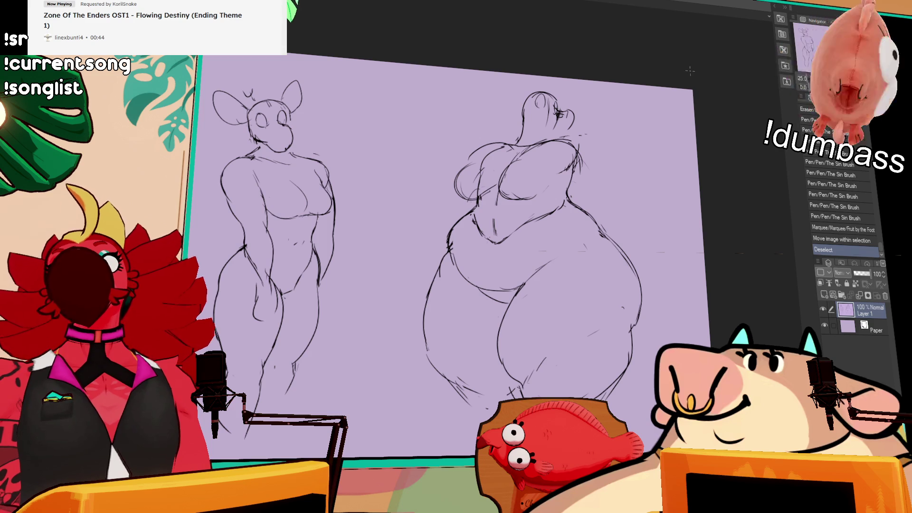
mouse_move(637, 143)
left_mouse_down()
mouse_move(690, 142)
mouse_move(703, 166)
left_mouse_up()
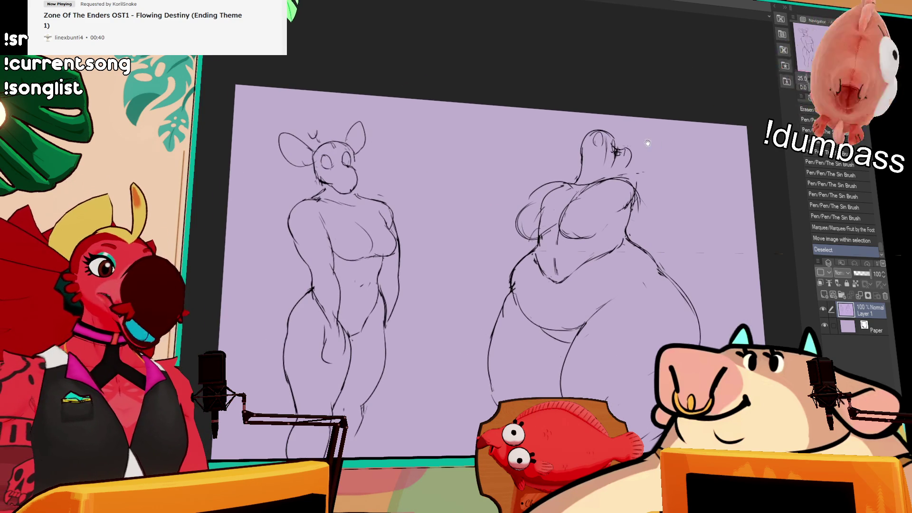
mouse_move(578, 140)
left_mouse_down()
mouse_move(586, 145)
mouse_move(608, 129)
left_mouse_up()
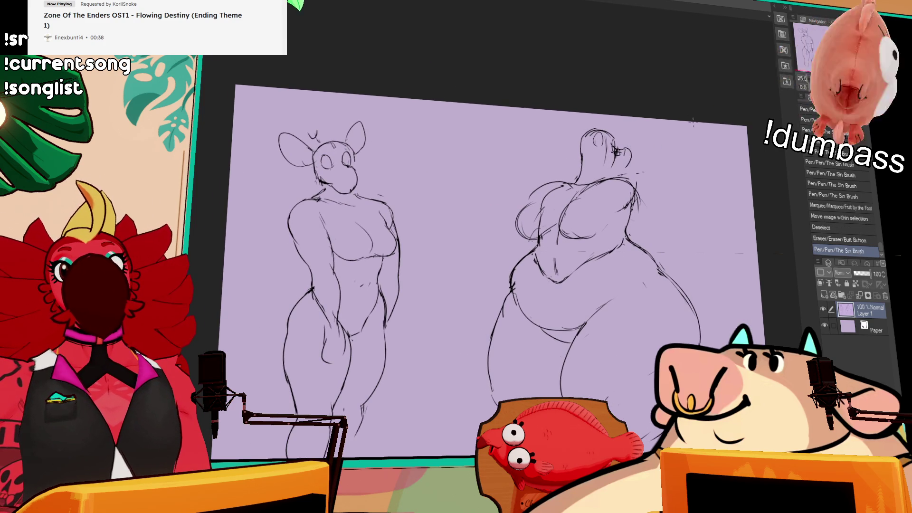
left_click_drag(694, 126, 701, 128)
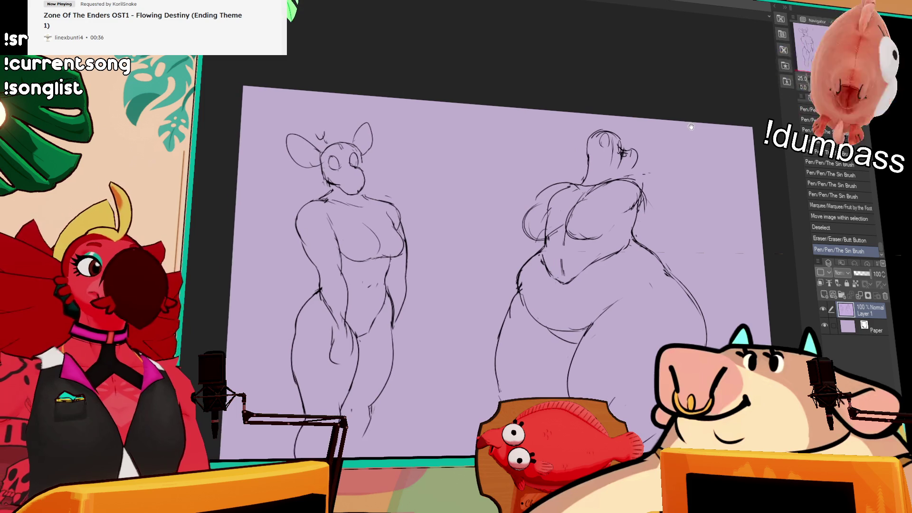
left_click_drag(587, 153, 596, 164)
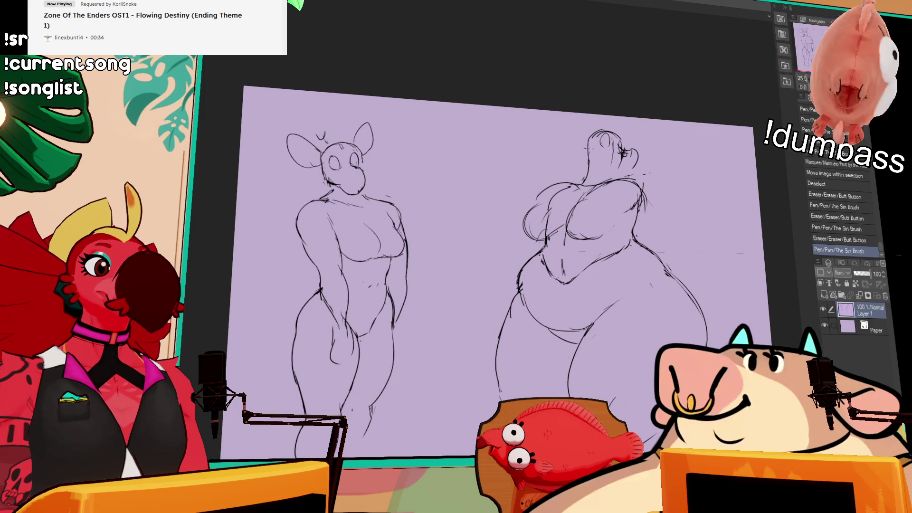
mouse_move(587, 133)
left_mouse_down()
mouse_move(599, 140)
mouse_move(613, 124)
mouse_move(596, 125)
mouse_move(615, 129)
mouse_move(604, 128)
left_mouse_up()
left_click_drag(617, 297, 610, 251)
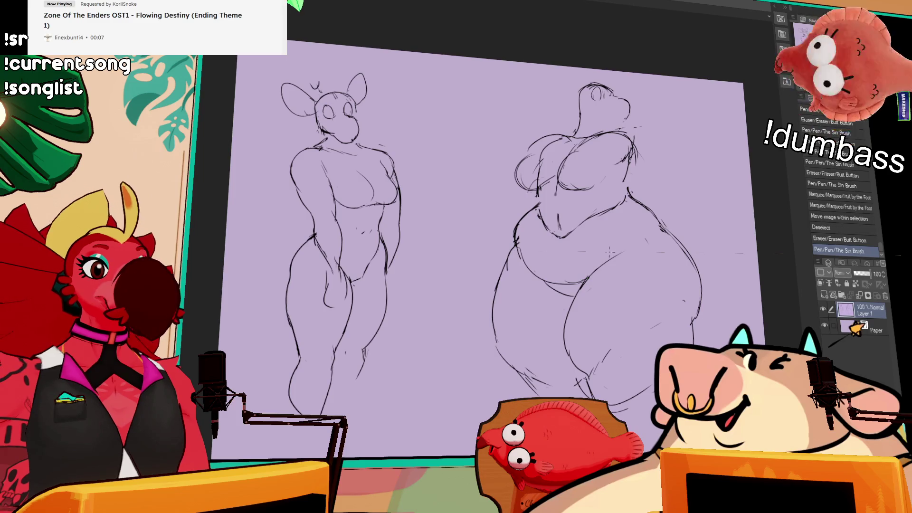
mouse_move(537, 223)
left_mouse_down()
mouse_move(553, 240)
mouse_move(553, 230)
mouse_move(570, 235)
left_mouse_up()
mouse_move(565, 220)
left_mouse_down()
mouse_move(575, 217)
mouse_move(561, 216)
mouse_move(565, 208)
mouse_move(554, 222)
left_mouse_up()
Step: Ellipse-select the chest, deselect, then refine the head with small drawn and erased strokes
key("m")
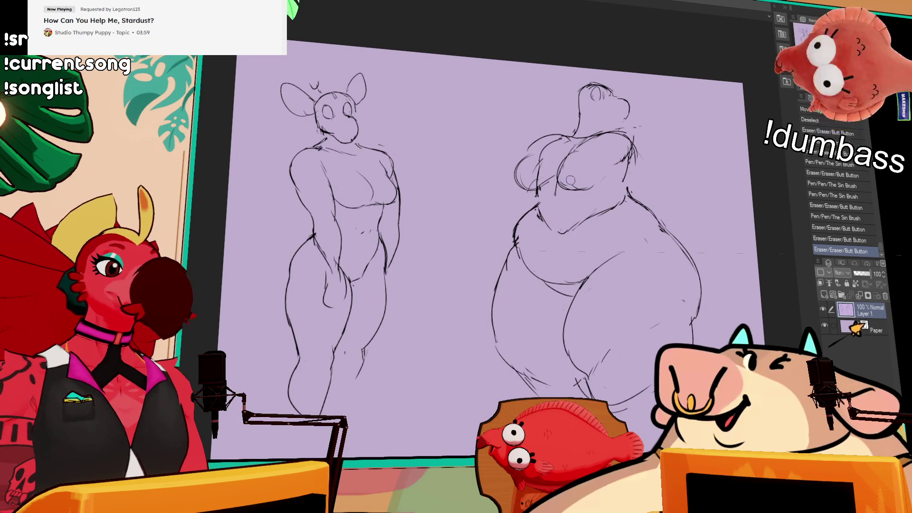
mouse_move(554, 146)
left_mouse_down()
mouse_move(603, 197)
mouse_move(585, 178)
left_mouse_up()
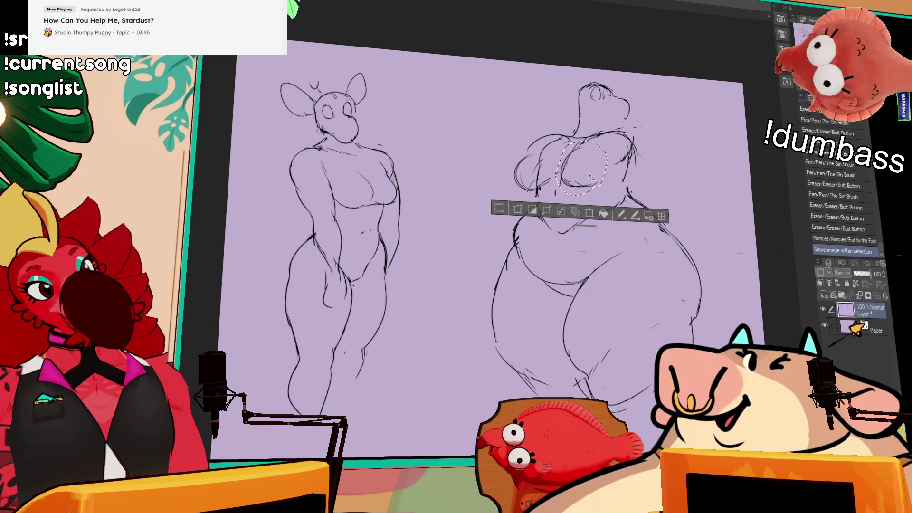
key("ctrl+d")
left_click_drag(580, 93, 584, 101)
left_click_drag(586, 94, 589, 97)
mouse_move(587, 87)
left_mouse_down()
mouse_move(621, 114)
mouse_move(620, 101)
mouse_move(618, 110)
mouse_move(588, 99)
mouse_move(589, 112)
mouse_move(587, 100)
left_mouse_up()
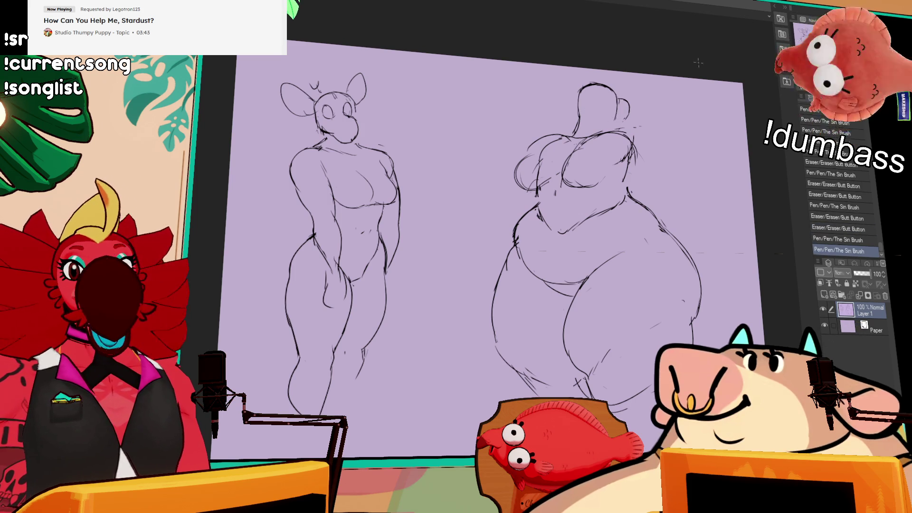
Step: Redraw the heavyset figure's head outline and refine its small details, undoing a misplaced stroke
left_click_drag(672, 110, 675, 119)
mouse_move(586, 122)
left_mouse_down()
mouse_move(626, 100)
mouse_move(628, 108)
left_mouse_up()
key("ctrl+z")
mouse_move(603, 98)
left_mouse_down()
mouse_move(623, 122)
mouse_move(631, 119)
mouse_move(617, 111)
mouse_move(627, 124)
mouse_move(631, 116)
mouse_move(622, 129)
left_mouse_up()
left_click_drag(616, 128, 619, 135)
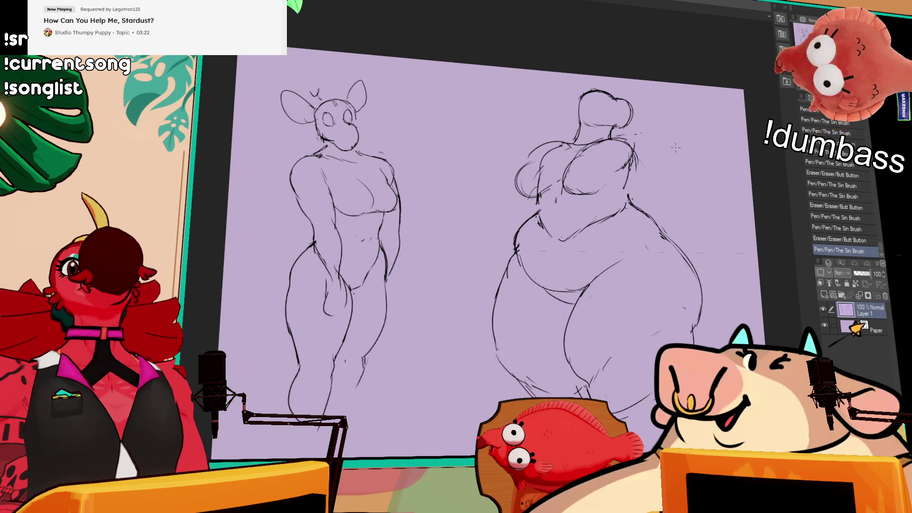
Step: Erase stray strokes near the shoulder, undoing unwanted shoulder and belly strokes
scroll(642, 126, "down", 1)
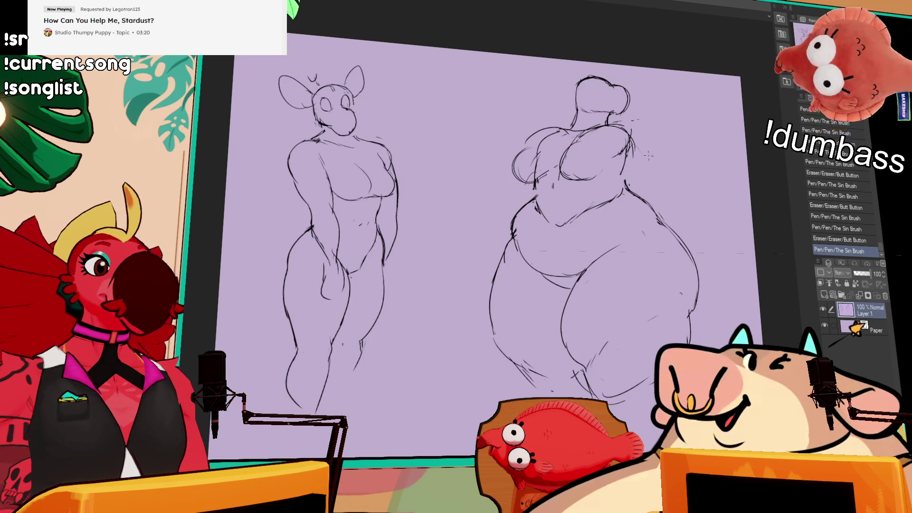
left_click_drag(625, 177, 633, 200)
left_click_drag(626, 157, 626, 168)
mouse_move(627, 138)
left_mouse_down()
mouse_move(624, 190)
mouse_move(608, 207)
mouse_move(617, 193)
mouse_move(573, 213)
mouse_move(601, 209)
mouse_move(591, 212)
left_mouse_up()
key("ctrl+z")
key("p")
key("ctrl+z")
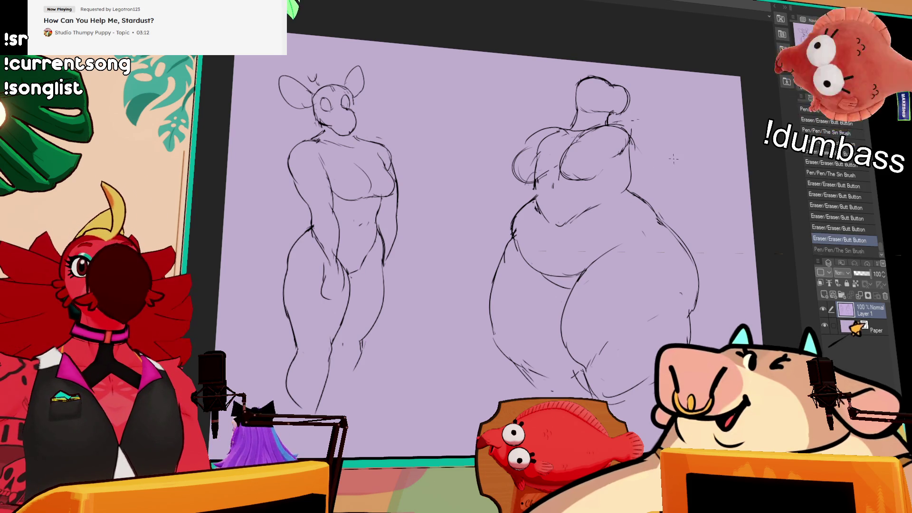
scroll(672, 169, "down", 1)
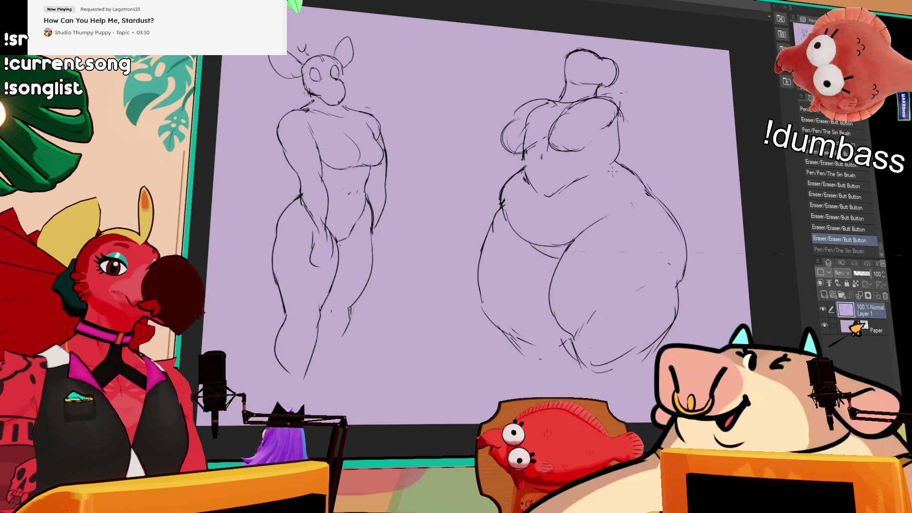
mouse_move(526, 173)
left_mouse_down()
mouse_move(475, 95)
mouse_move(641, 60)
mouse_move(627, 156)
mouse_move(538, 201)
left_mouse_up()
Step: Shift the selected upper body slightly left and deselect it
left_click_drag(626, 157, 618, 153)
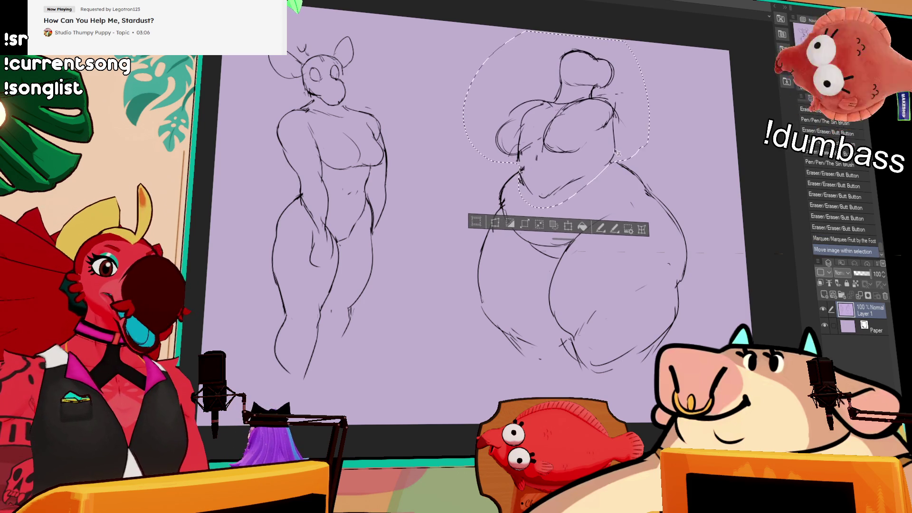
key("ctrl+d")
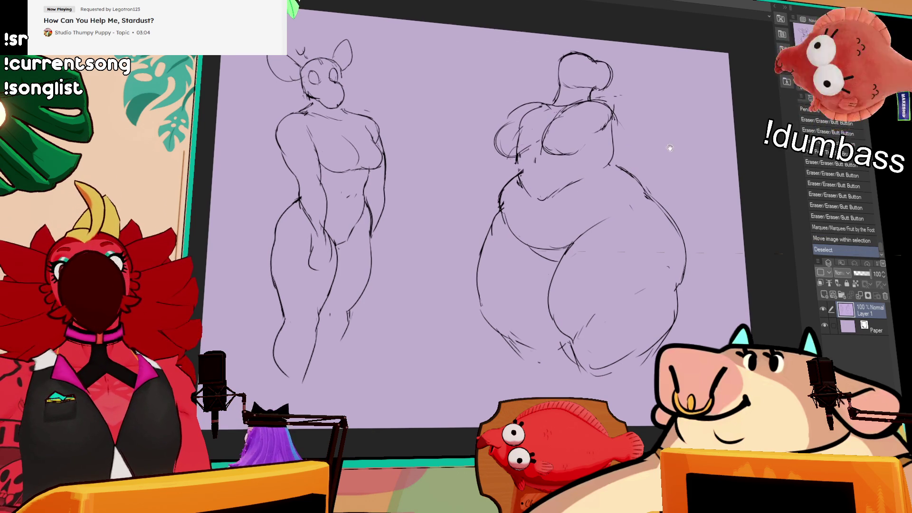
mouse_move(536, 183)
left_mouse_down()
mouse_move(519, 175)
mouse_move(537, 180)
mouse_move(497, 204)
left_mouse_up()
key("ctrl+z")
Step: Erase stray lines at the waist, then lasso the belly into place and deselect
left_click_drag(499, 183, 497, 211)
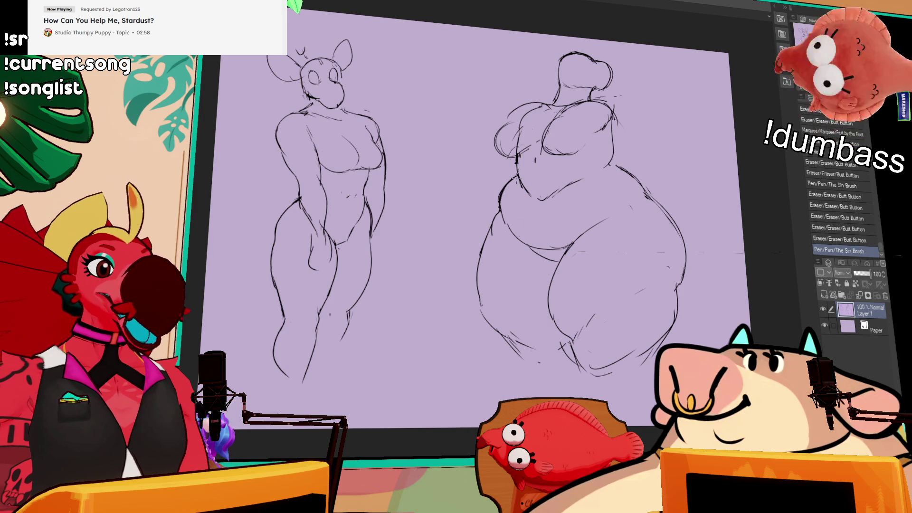
left_click_drag(626, 139, 618, 149)
left_click_drag(499, 205, 495, 206)
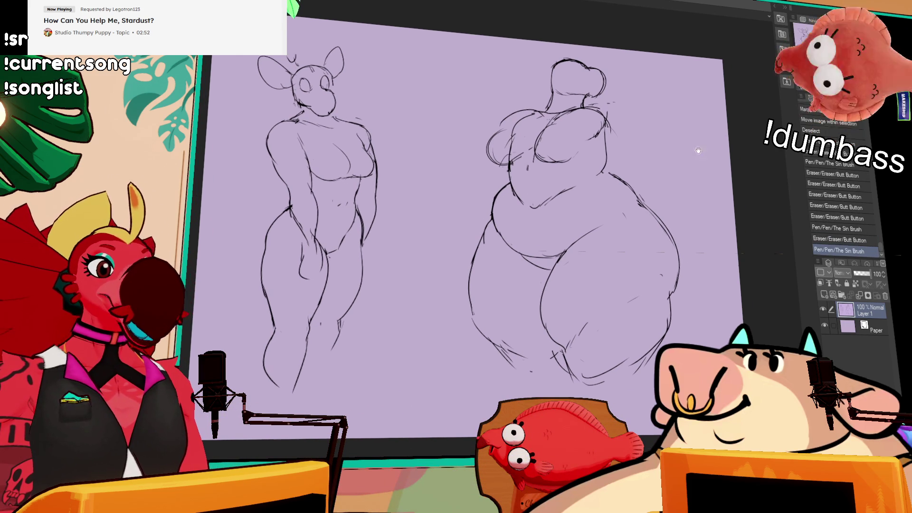
mouse_move(532, 220)
left_mouse_down()
mouse_move(568, 181)
mouse_move(546, 224)
mouse_move(565, 210)
left_mouse_up()
key("ctrl+d")
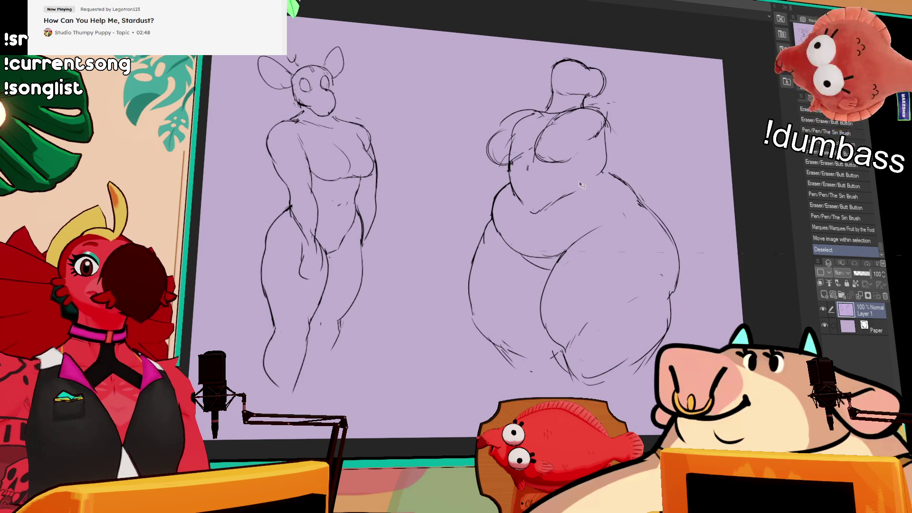
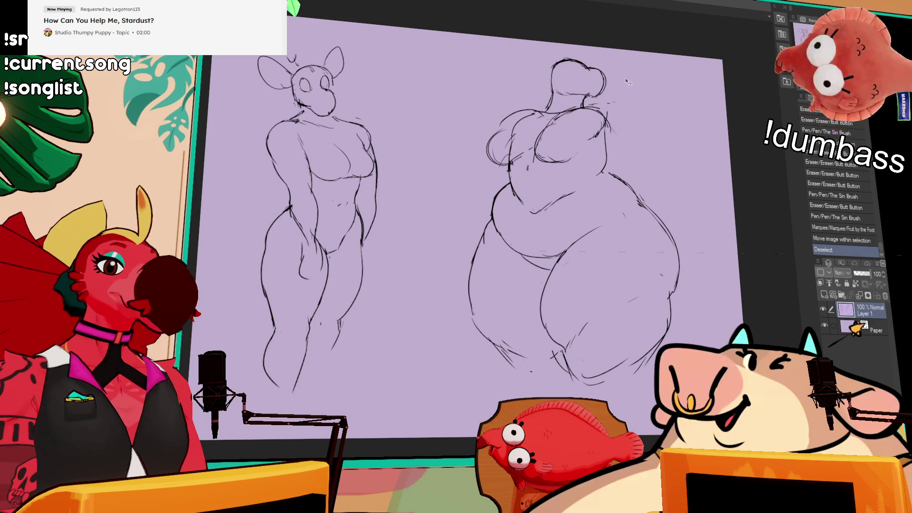
Step: Lasso-select the right figure's chest lines and shift them into place
mouse_move(577, 147)
left_mouse_down()
mouse_move(544, 174)
mouse_move(560, 113)
mouse_move(582, 144)
left_mouse_up()
key("ctrl+d")
mouse_move(507, 133)
left_mouse_down()
mouse_move(490, 159)
mouse_move(509, 164)
left_mouse_up()
Step: Redraw the left chest outline and top-of-chest strokes, adding small marks by the left figure's eyes
mouse_move(508, 138)
left_mouse_down()
mouse_move(522, 152)
mouse_move(530, 147)
mouse_move(516, 162)
left_mouse_up()
left_click_drag(642, 122, 645, 122)
mouse_move(503, 124)
left_mouse_down()
mouse_move(517, 113)
mouse_move(612, 104)
mouse_move(615, 117)
mouse_move(604, 103)
mouse_move(615, 133)
left_mouse_up()
left_click_drag(572, 106, 618, 104)
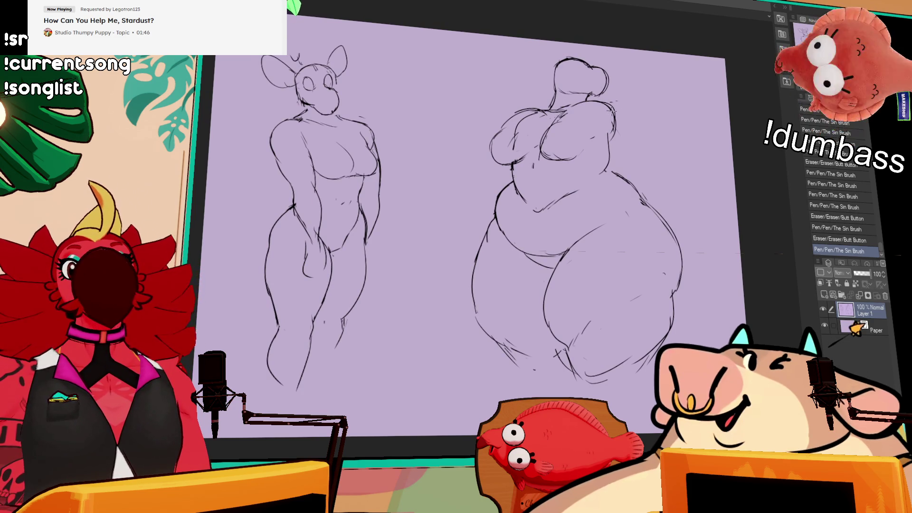
left_click_drag(530, 156, 505, 163)
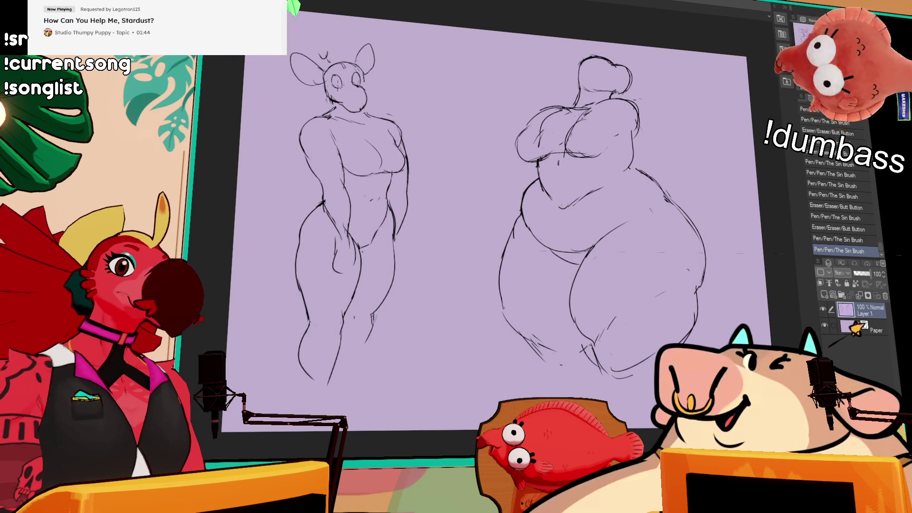
left_click_drag(335, 79, 356, 85)
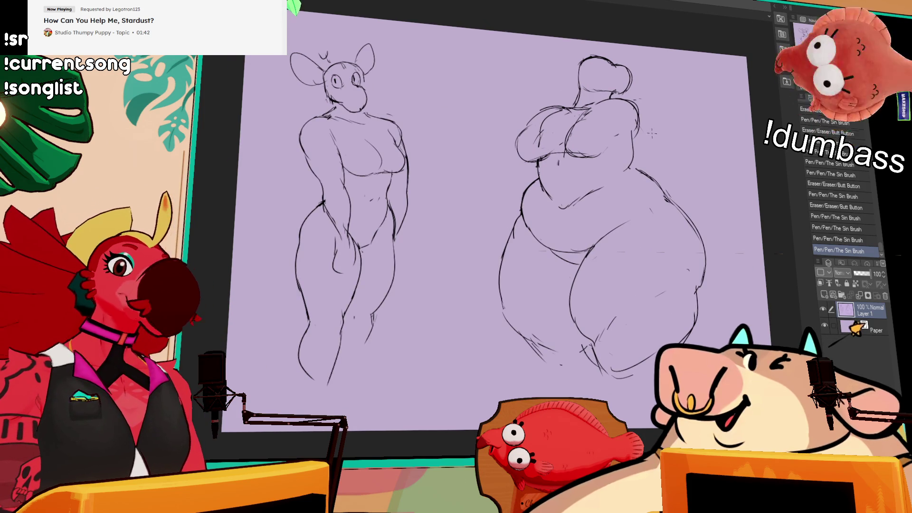
mouse_move(527, 120)
left_mouse_down()
mouse_move(541, 133)
mouse_move(532, 119)
mouse_move(558, 107)
left_mouse_up()
Step: Erase and redraw the right figure's chest curve, undoing the failed attempts
left_click_drag(601, 132, 572, 143)
mouse_move(584, 112)
left_mouse_down()
mouse_move(570, 133)
mouse_move(611, 140)
left_mouse_up()
key("ctrl+z")
mouse_move(573, 111)
left_mouse_down()
mouse_move(595, 150)
mouse_move(617, 138)
left_mouse_up()
key("ctrl+z")
key("ctrl+z")
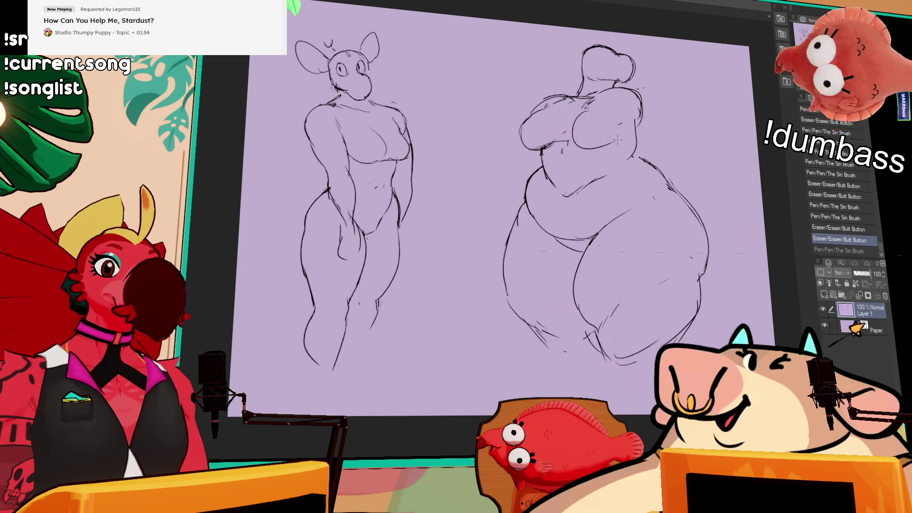
key("ctrl+z")
left_click_drag(572, 119, 612, 139)
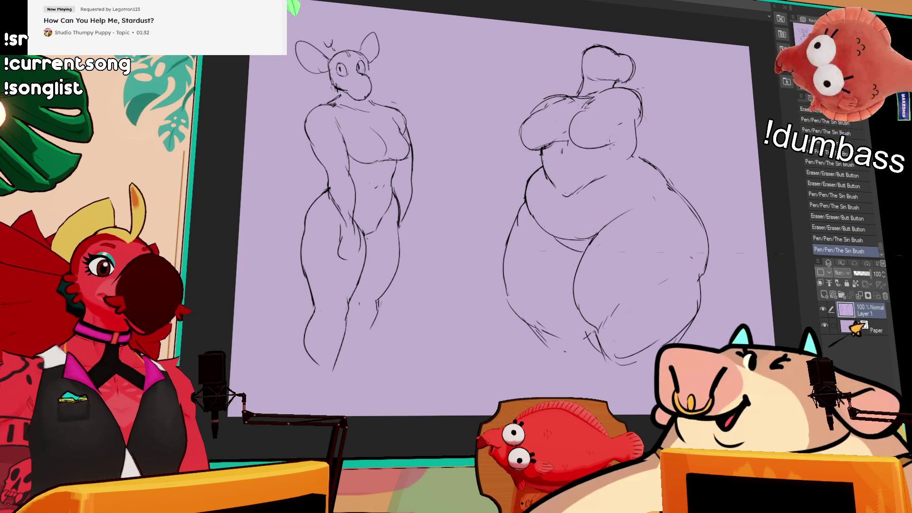
mouse_move(709, 188)
left_mouse_down()
mouse_move(703, 138)
mouse_move(684, 130)
left_mouse_up()
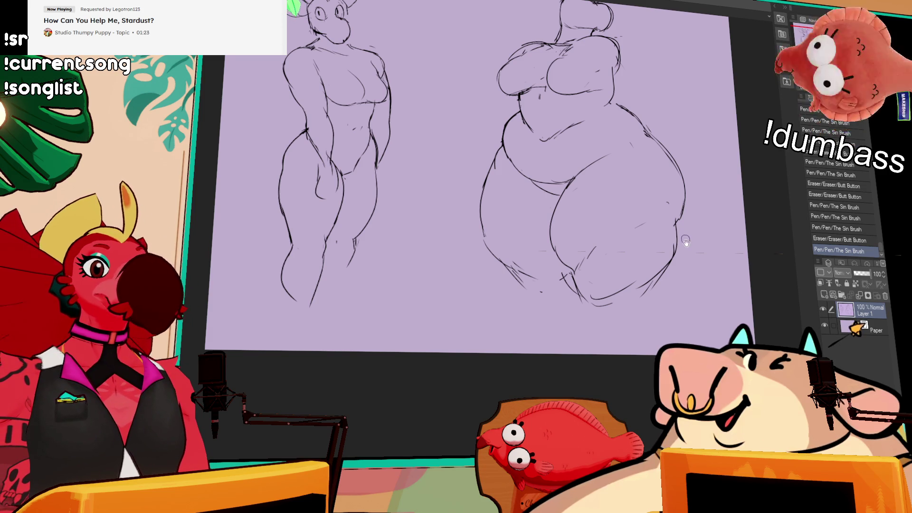
Step: Add a torso centre line, redraw the navel as a small circle and redraw the right chest contour
left_click_drag(685, 241, 675, 274)
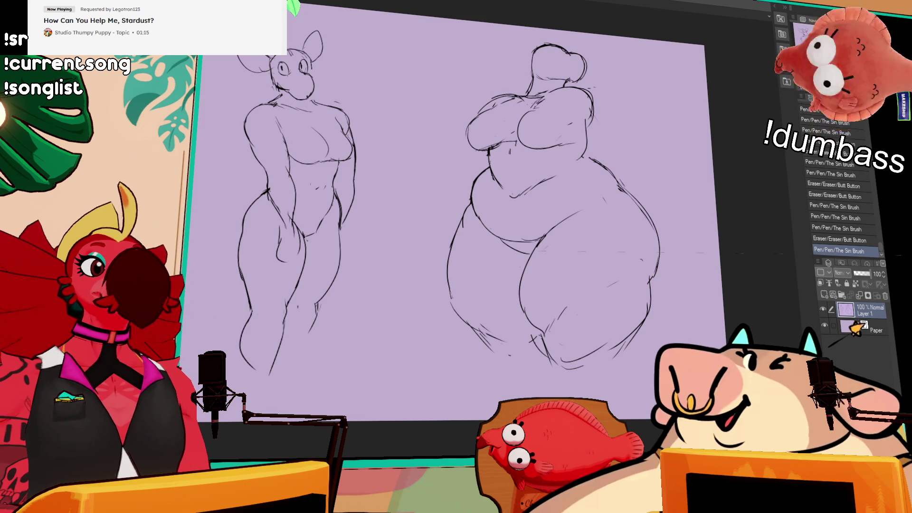
mouse_move(502, 242)
left_mouse_down()
mouse_move(523, 254)
mouse_move(541, 244)
left_mouse_up()
mouse_move(525, 98)
left_mouse_down()
mouse_move(520, 196)
mouse_move(515, 190)
mouse_move(544, 196)
left_mouse_up()
left_click_drag(527, 187, 544, 196)
left_click_drag(492, 152, 499, 153)
left_click_drag(497, 150, 508, 152)
mouse_move(586, 128)
left_mouse_down()
mouse_move(589, 159)
mouse_move(572, 176)
mouse_move(589, 157)
left_mouse_up()
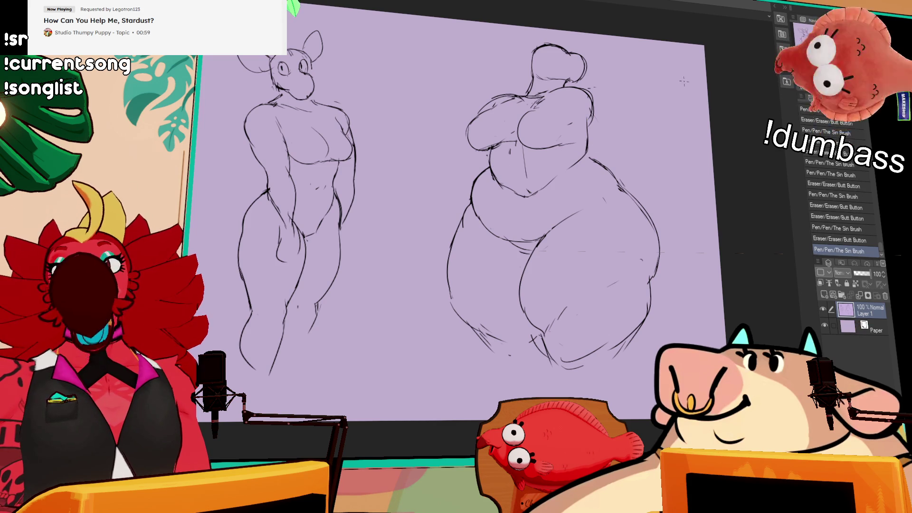
scroll(635, 143, "down", 1)
Step: Erase small stray marks on the right figure
left_click_drag(603, 181, 600, 186)
left_click_drag(639, 241, 617, 235)
left_click_drag(605, 197, 609, 190)
left_click_drag(548, 300, 575, 276)
left_click_drag(617, 229, 620, 225)
left_click_drag(625, 205, 649, 213)
Step: Clean up and redraw the right figure's hip outline
mouse_move(597, 189)
left_mouse_down()
mouse_move(618, 193)
mouse_move(628, 218)
left_mouse_up()
mouse_move(627, 211)
left_mouse_down()
mouse_move(658, 238)
mouse_move(647, 232)
left_mouse_up()
left_click_drag(641, 226, 667, 276)
left_click_drag(660, 283, 651, 297)
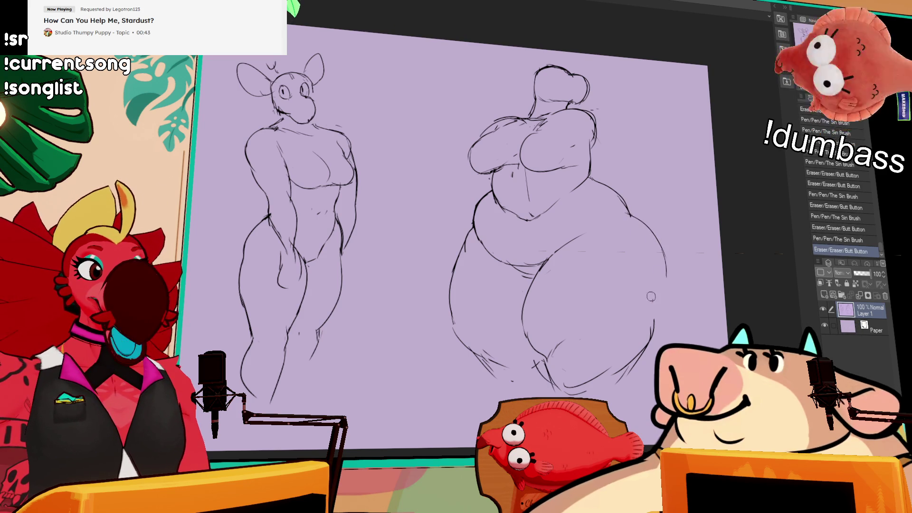
mouse_move(666, 259)
left_mouse_down()
mouse_move(656, 314)
mouse_move(670, 269)
left_mouse_up()
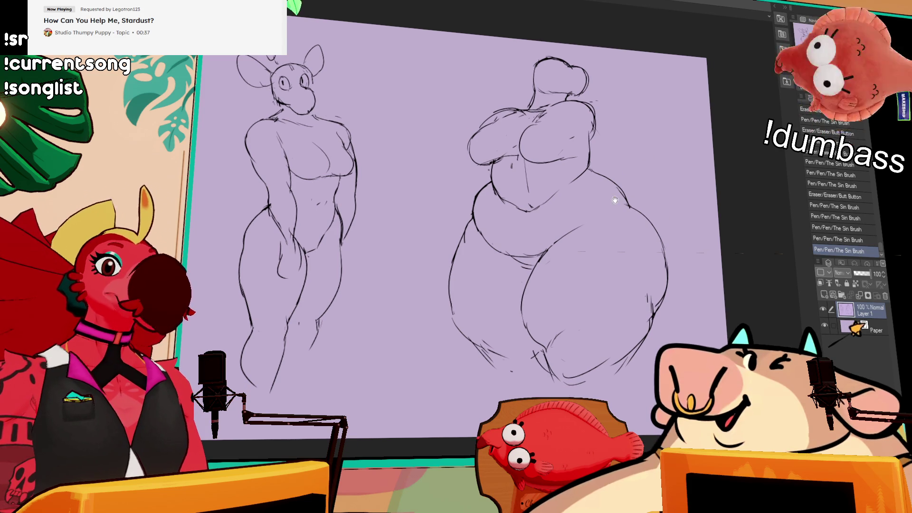
left_click_drag(616, 213, 621, 220)
left_click_drag(674, 361, 665, 380)
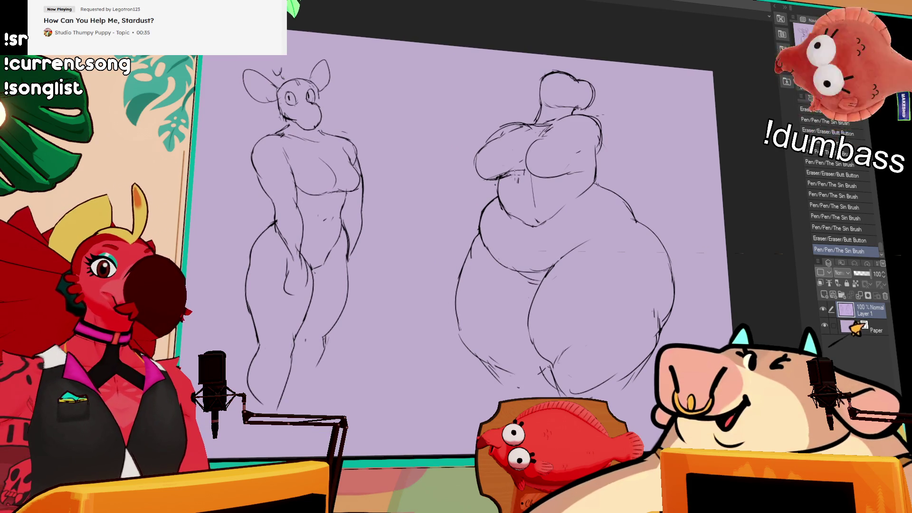
Step: Draw crossed arms over the right figure's chest and refine those strokes
mouse_move(532, 129)
left_mouse_down()
mouse_move(541, 142)
mouse_move(506, 159)
mouse_move(529, 157)
mouse_move(546, 128)
left_mouse_up()
mouse_move(523, 159)
left_mouse_down()
mouse_move(551, 126)
mouse_move(532, 161)
mouse_move(546, 162)
left_mouse_up()
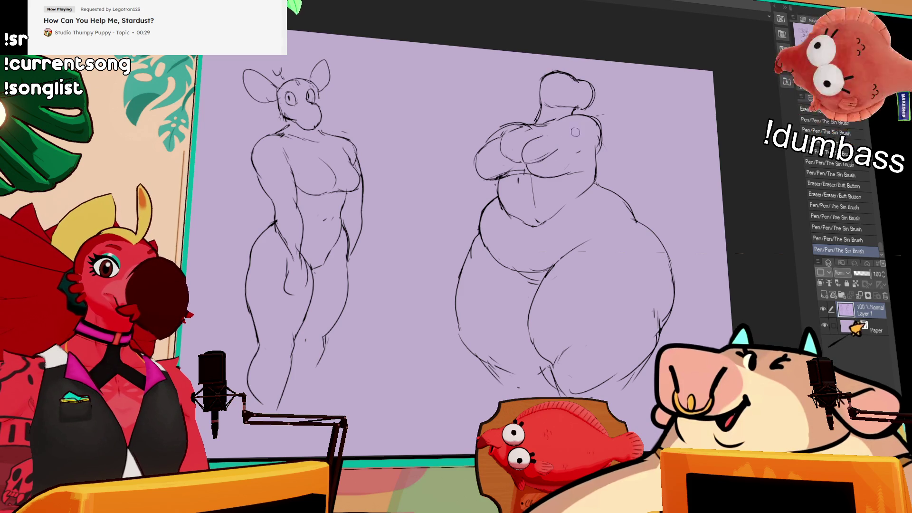
left_click_drag(551, 114, 570, 154)
left_click_drag(539, 153, 549, 164)
mouse_move(498, 138)
left_mouse_down()
mouse_move(516, 162)
mouse_move(506, 162)
mouse_move(523, 166)
left_mouse_up()
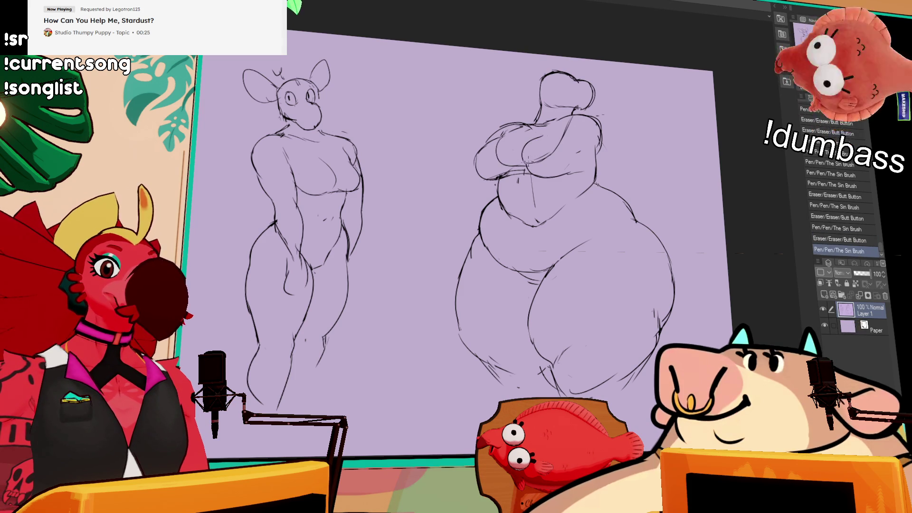
mouse_move(556, 123)
left_mouse_down()
mouse_move(568, 129)
mouse_move(520, 159)
mouse_move(539, 140)
mouse_move(527, 152)
left_mouse_up()
left_click_drag(523, 151, 539, 140)
Step: Draw an eye oval on the right figure's head and zoom in
mouse_move(555, 75)
left_mouse_down()
mouse_move(563, 83)
mouse_move(553, 85)
left_mouse_up()
mouse_move(553, 84)
left_mouse_down()
mouse_move(556, 75)
mouse_move(560, 85)
left_mouse_up()
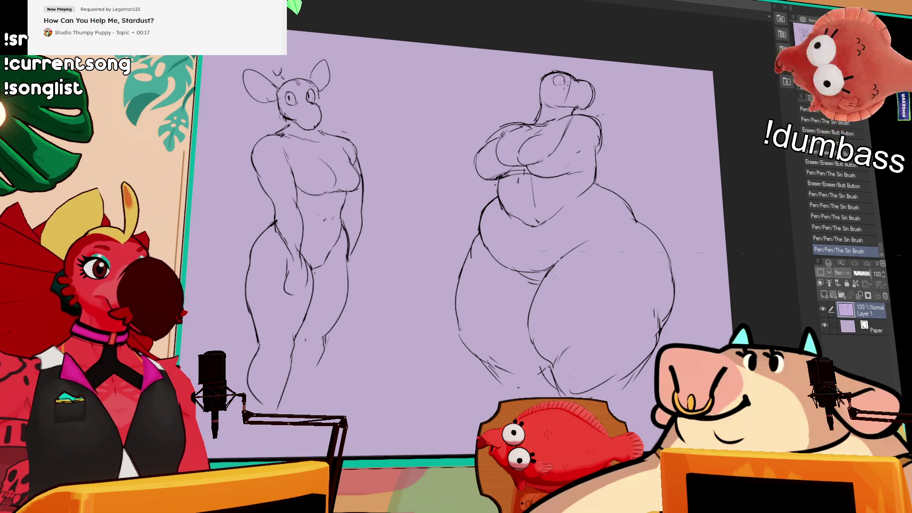
left_click_drag(707, 87, 716, 99)
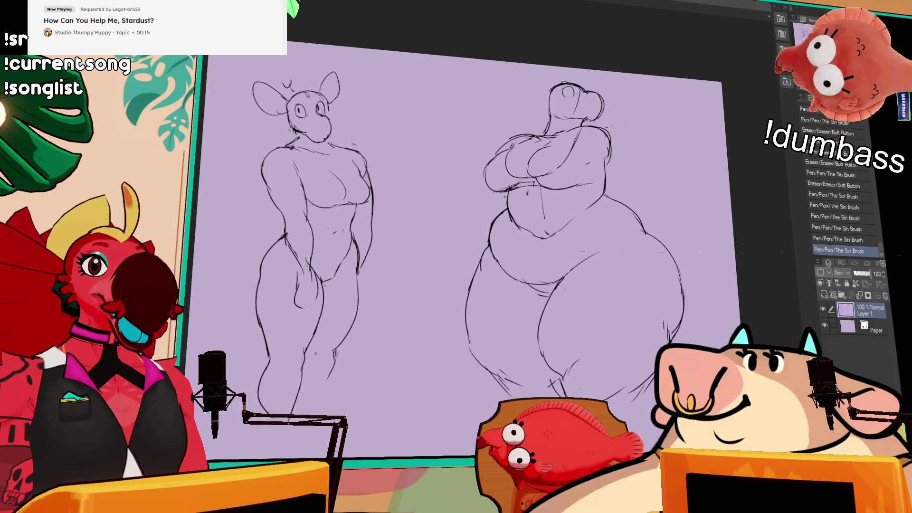
key("ctrl+plus")
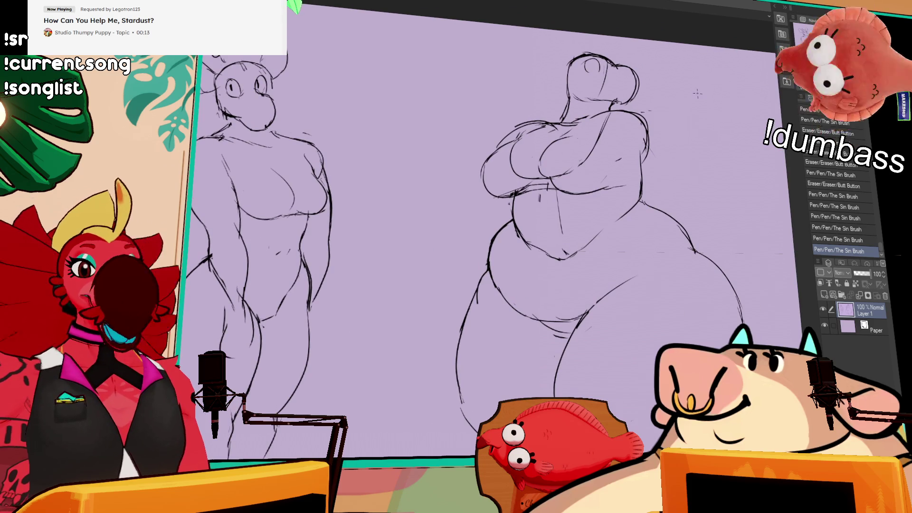
Step: Erase marks near the shoulder and redraw the right chest stroke, undoing misplaced strokes
left_click_drag(684, 135, 676, 129)
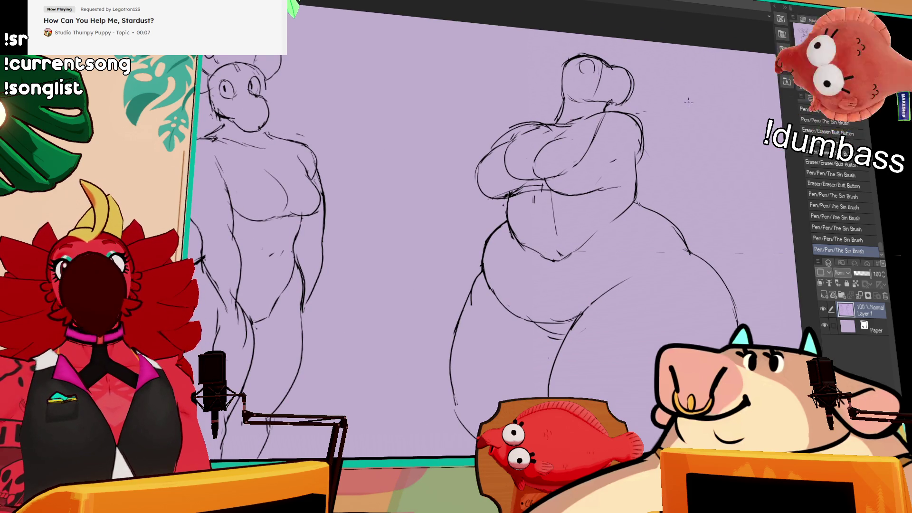
left_click_drag(691, 136, 686, 138)
mouse_move(639, 116)
left_mouse_down()
mouse_move(604, 164)
mouse_move(608, 180)
left_mouse_up()
key("ctrl+z")
key("ctrl+z")
left_click_drag(601, 117, 610, 182)
key("ctrl+z")
key("ctrl+z")
left_click_drag(600, 114, 611, 183)
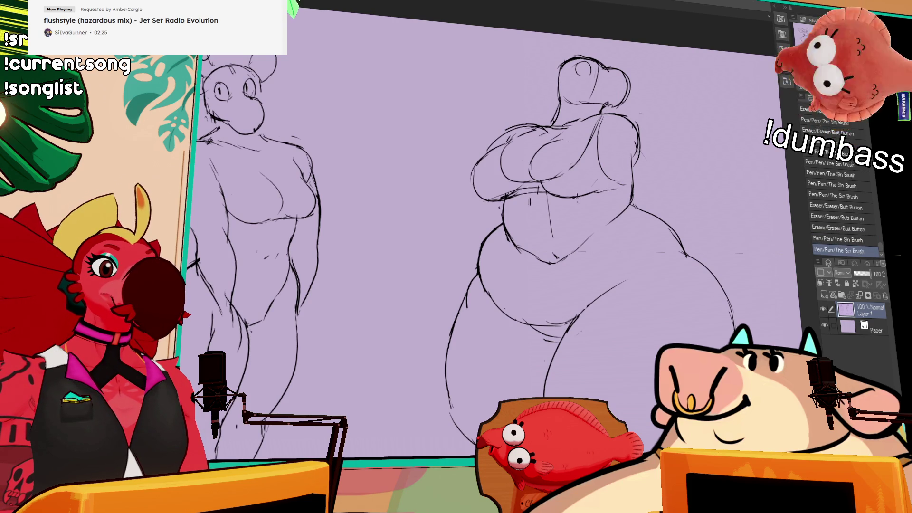
left_click_drag(530, 200, 545, 174)
key("ctrl+z")
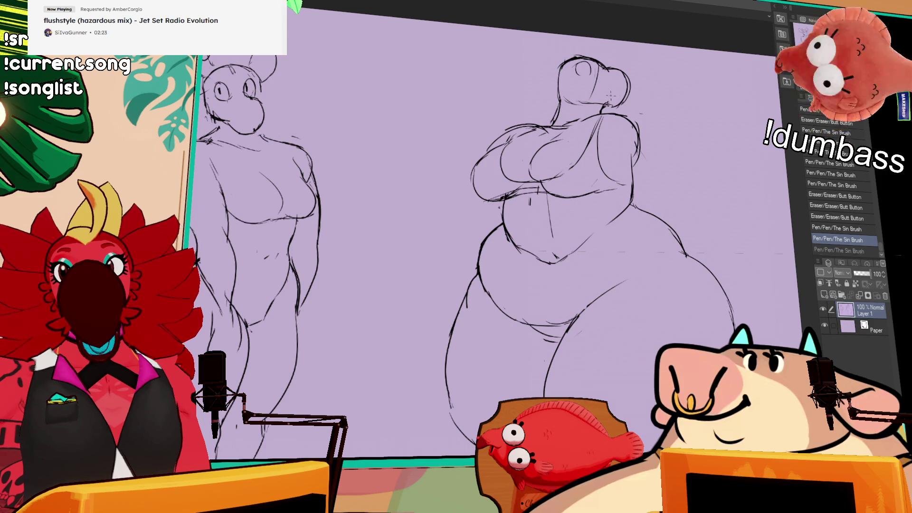
Step: Erase and redraw the right figure's chest and neck lines
left_click_drag(577, 116, 553, 142)
mouse_move(551, 130)
left_mouse_down()
mouse_move(556, 143)
mouse_move(584, 119)
mouse_move(569, 138)
left_mouse_up()
mouse_move(557, 132)
left_mouse_down()
mouse_move(570, 142)
mouse_move(551, 140)
left_mouse_up()
left_click_drag(528, 142, 554, 138)
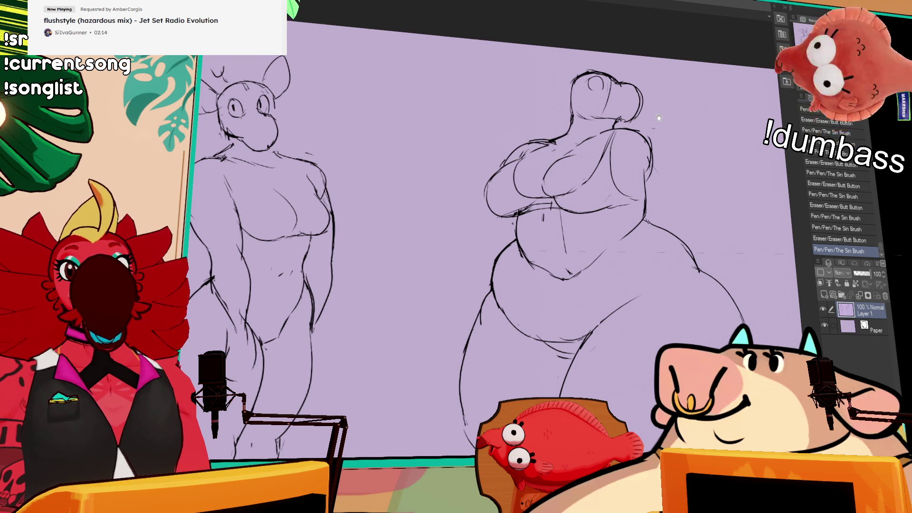
Step: Redraw the right figure's outer thigh as one longer curve
mouse_move(726, 129)
left_mouse_down()
mouse_move(675, 112)
mouse_move(677, 124)
left_mouse_up()
left_click_drag(601, 222, 626, 232)
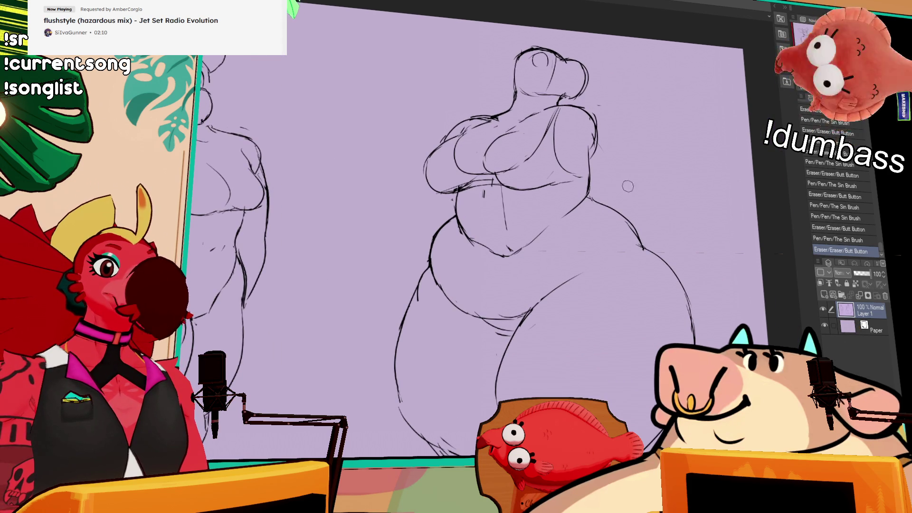
mouse_move(528, 331)
left_mouse_down()
mouse_move(589, 261)
mouse_move(651, 253)
left_mouse_up()
mouse_move(589, 196)
left_mouse_down()
mouse_move(637, 223)
mouse_move(702, 307)
left_mouse_up()
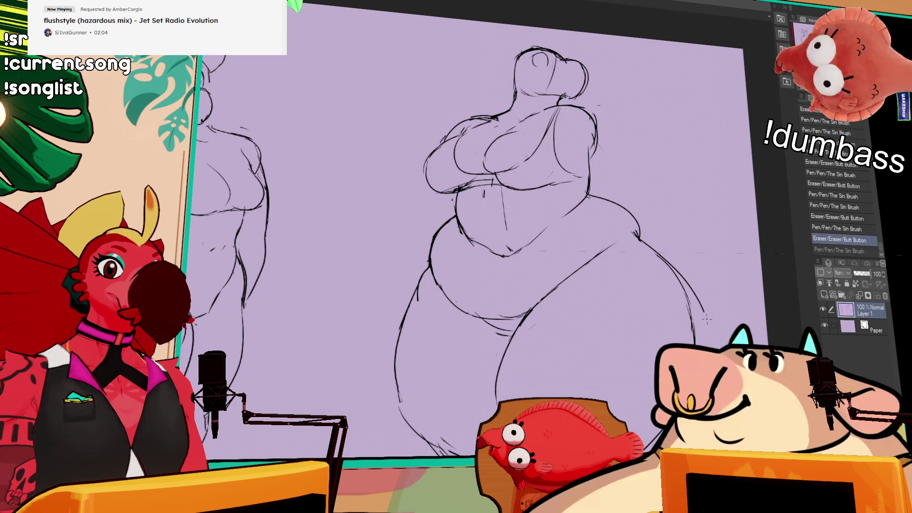
left_click_drag(656, 252, 694, 299)
left_click_drag(701, 312, 711, 348)
Step: Rework the lines low on the right figure and erase some belly lines
left_click_drag(646, 440, 647, 441)
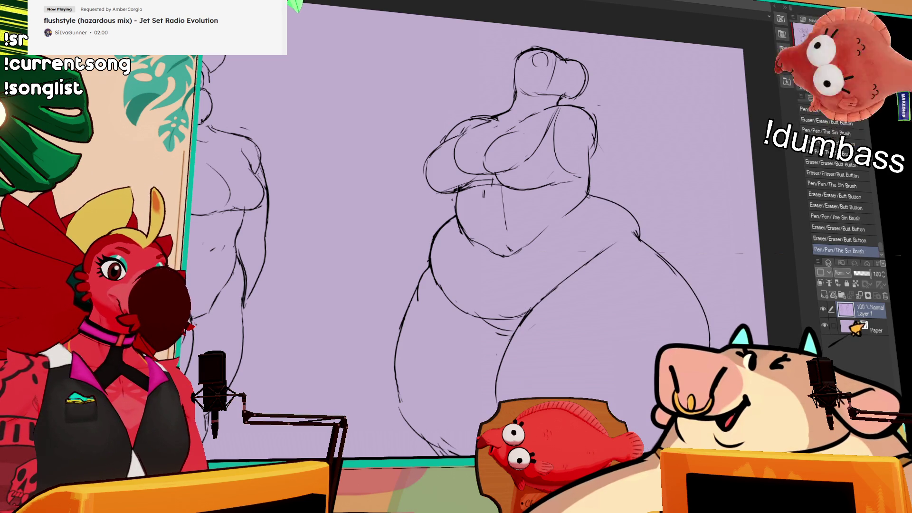
left_click_drag(686, 340, 637, 323)
left_click_drag(536, 357, 547, 346)
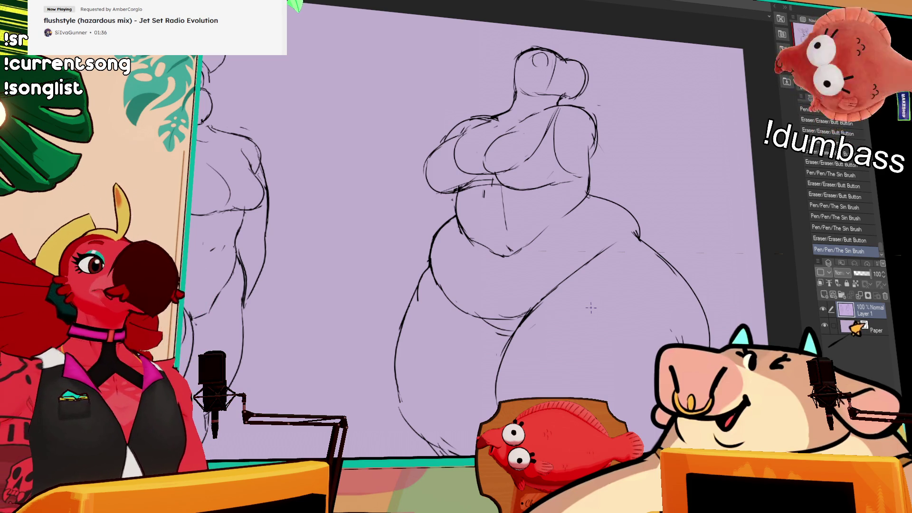
left_click_drag(529, 334, 546, 294)
Step: Rework the right figure's belly lines, undoing the last erase and stroke
key("ctrl+z")
left_click_drag(480, 331, 510, 320)
left_click_drag(499, 324, 505, 309)
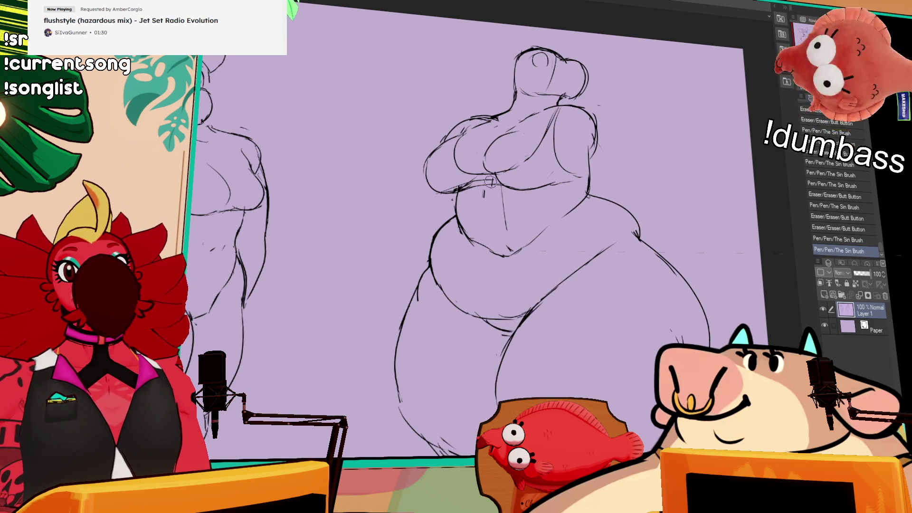
mouse_move(502, 176)
left_mouse_down()
mouse_move(527, 172)
mouse_move(503, 180)
mouse_move(513, 195)
mouse_move(484, 174)
mouse_move(524, 143)
mouse_move(516, 181)
left_mouse_up()
key("ctrl+z")
Step: Shift the selected left breast lines and compare the chest with and without the small stroke
key("m")
key("ctrl+d")
key("ctrl+z")
key("ctrl+y")
key("ctrl+z")
key("ctrl+y")
key("ctrl+z")
key("ctrl+y")
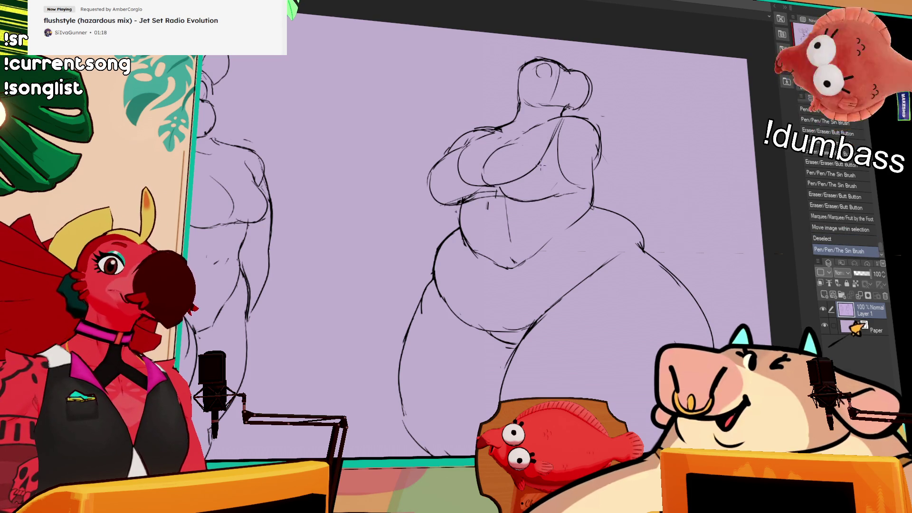
Step: Erase and redraw the short lines around the navel
mouse_move(487, 162)
left_mouse_down()
mouse_move(483, 178)
mouse_move(508, 195)
mouse_move(471, 204)
mouse_move(500, 198)
left_mouse_up()
key("ctrl+z")
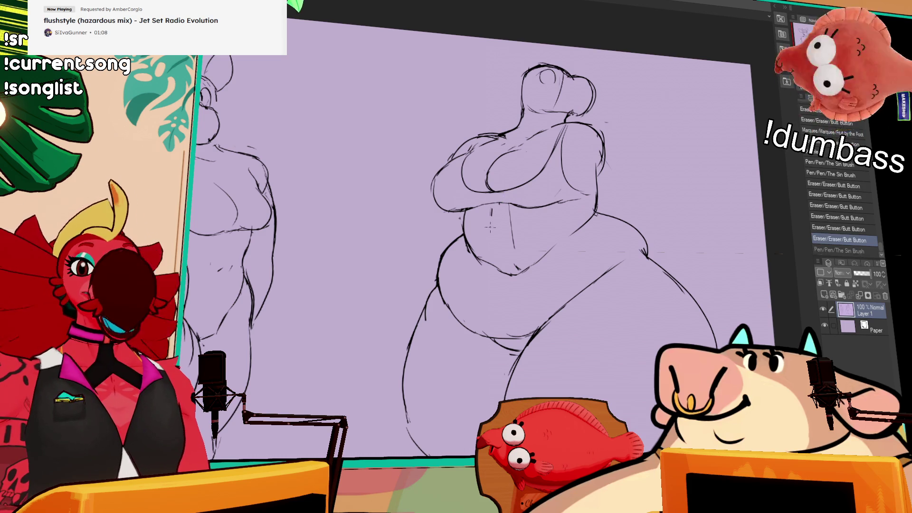
mouse_move(526, 172)
left_mouse_down()
mouse_move(532, 179)
mouse_move(499, 197)
left_mouse_up()
left_click_drag(494, 187, 502, 198)
key("ctrl+z")
mouse_move(484, 195)
left_mouse_down()
mouse_move(511, 202)
mouse_move(498, 202)
left_mouse_up()
left_click_drag(501, 188, 502, 191)
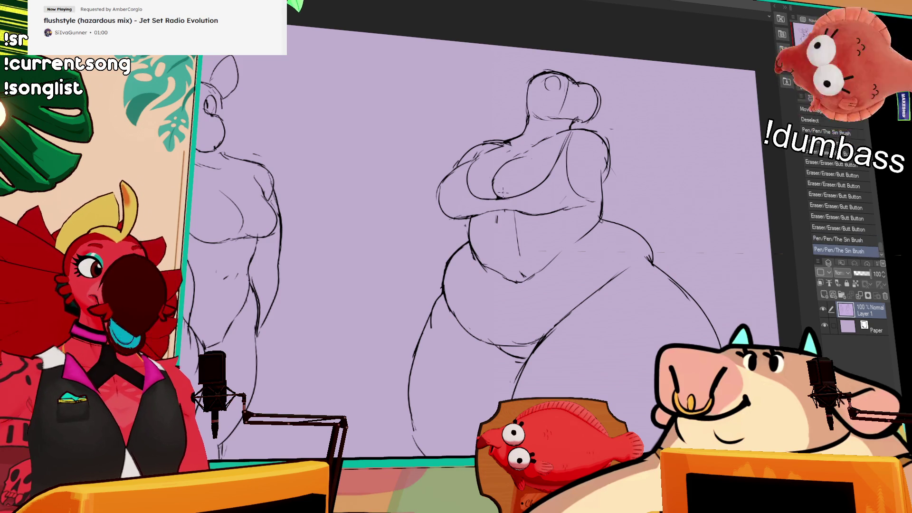
Step: Erase and rework the chest outline at its top-left, undoing unwanted strokes
left_click_drag(583, 92, 594, 102)
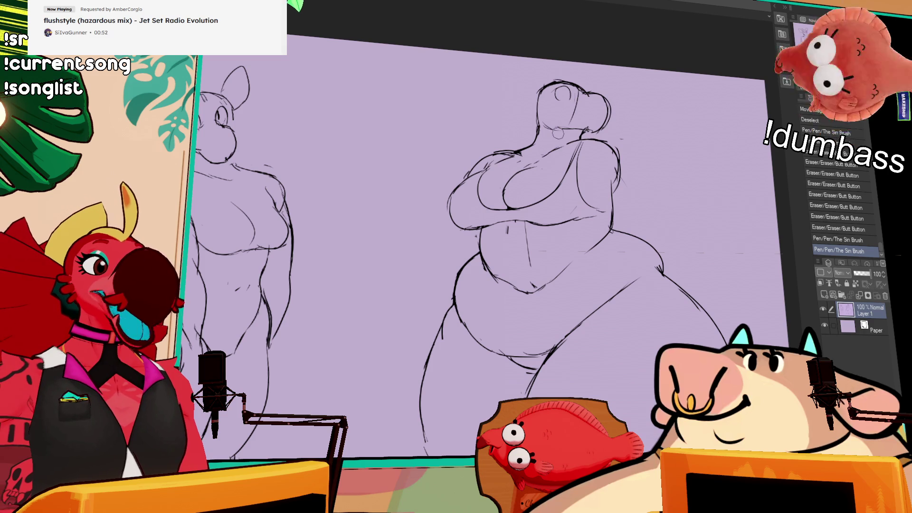
left_click_drag(520, 183, 506, 198)
mouse_move(513, 160)
left_mouse_down()
mouse_move(508, 172)
mouse_move(532, 167)
mouse_move(481, 165)
mouse_move(504, 151)
mouse_move(482, 173)
mouse_move(519, 154)
left_mouse_up()
key("ctrl+z")
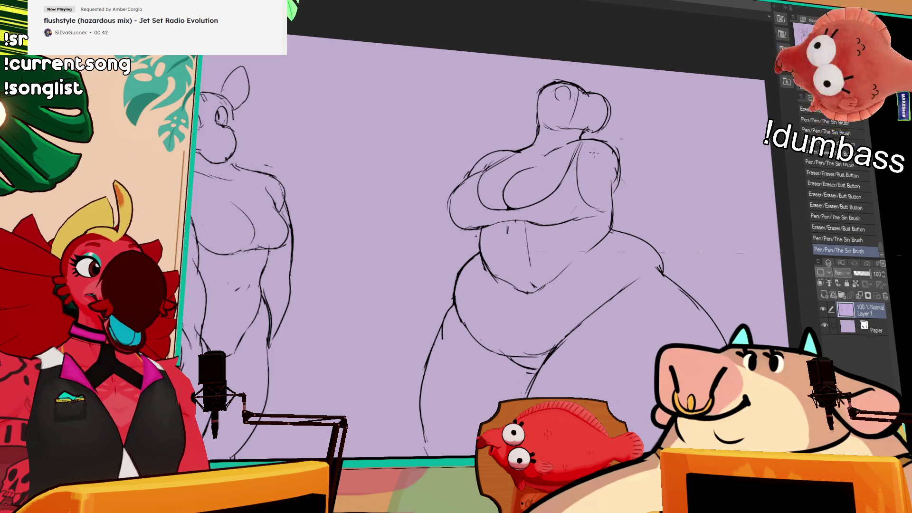
mouse_move(576, 155)
left_mouse_down()
mouse_move(580, 143)
mouse_move(572, 162)
mouse_move(586, 196)
left_mouse_up()
mouse_move(544, 164)
left_mouse_down()
mouse_move(525, 152)
mouse_move(556, 149)
left_mouse_up()
key("ctrl+z")
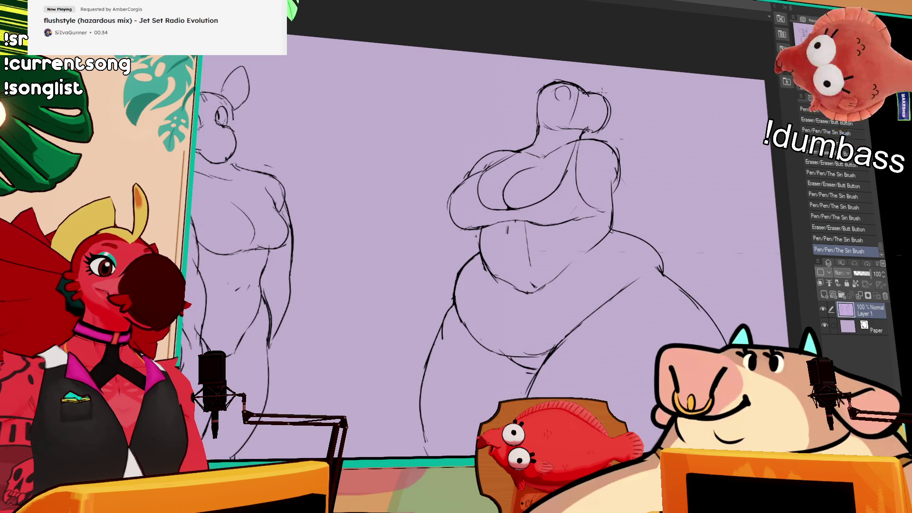
Step: Redraw the head circle, remove the stray line inside the eye circle, and redraw the head's right side
left_click_drag(555, 90, 562, 113)
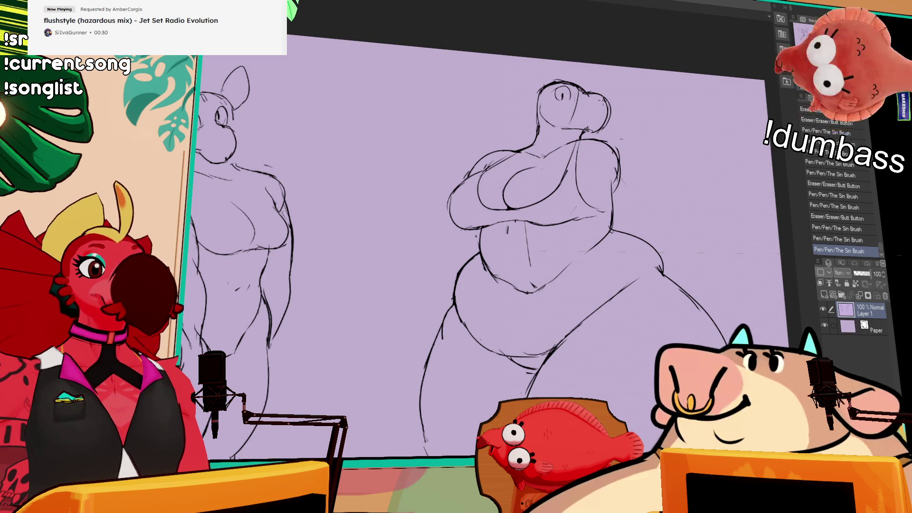
left_click_drag(560, 93, 608, 102)
mouse_move(585, 101)
left_mouse_down()
mouse_move(617, 95)
mouse_move(614, 104)
left_mouse_up()
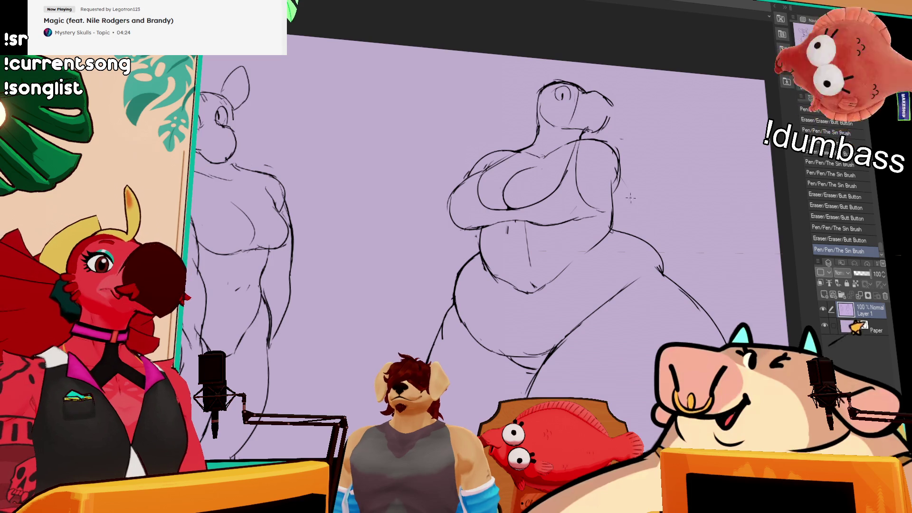
Step: Erase and redraw the vertical belly line and the right-side belly line
left_click_drag(525, 229, 531, 269)
mouse_move(528, 213)
left_mouse_down()
mouse_move(515, 262)
mouse_move(529, 280)
left_mouse_up()
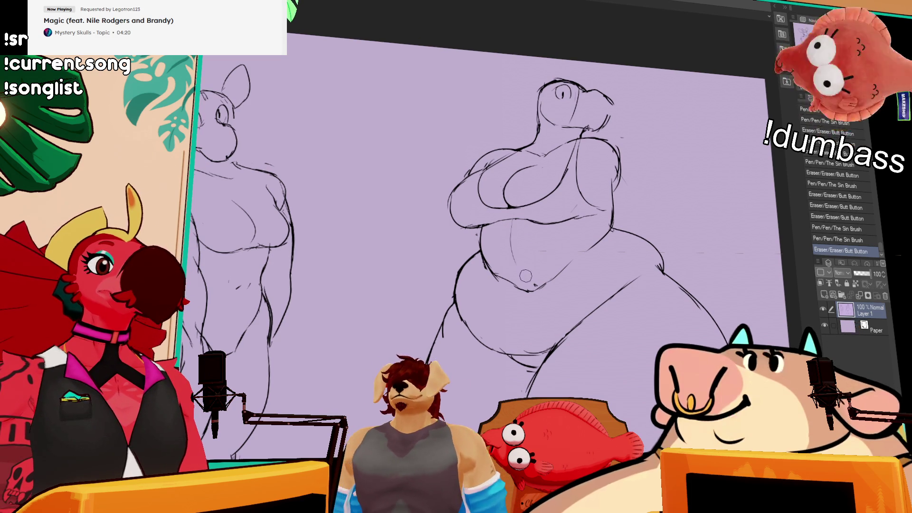
left_click_drag(512, 238, 512, 249)
left_click_drag(653, 162, 674, 147)
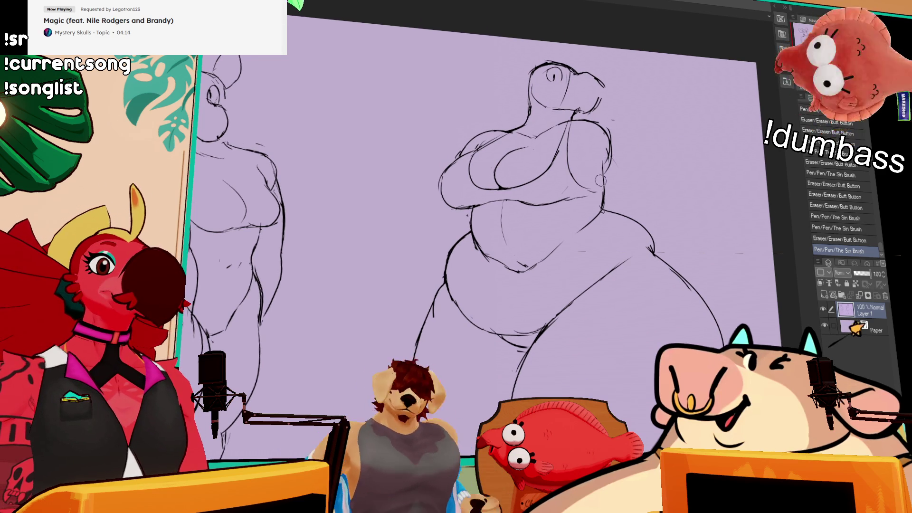
left_click_drag(599, 168, 604, 209)
mouse_move(608, 161)
left_mouse_down()
mouse_move(611, 206)
mouse_move(570, 240)
left_mouse_up()
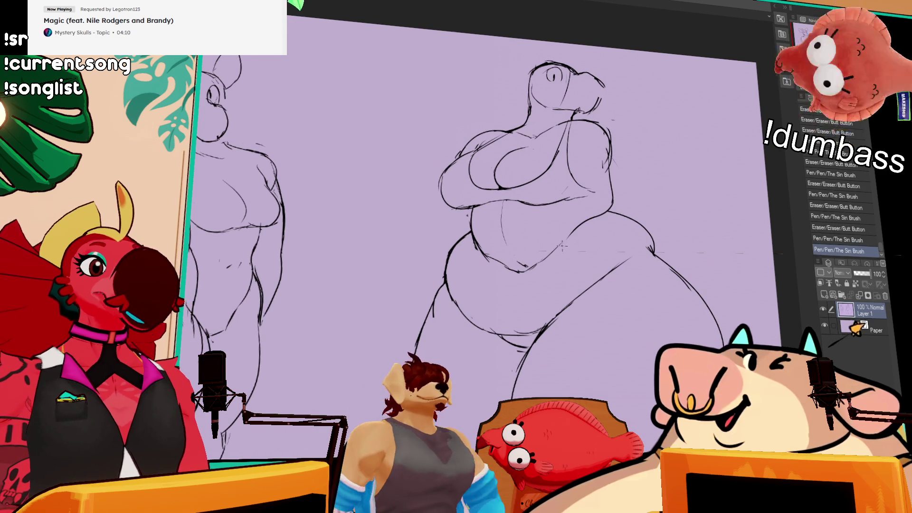
Step: Redraw the right breast outline further out as a fuller curve, erasing the old lines
left_click_drag(608, 142, 610, 166)
mouse_move(611, 129)
left_mouse_down()
mouse_move(617, 180)
mouse_move(612, 146)
left_mouse_up()
mouse_move(610, 124)
left_mouse_down()
mouse_move(617, 186)
mouse_move(624, 183)
left_mouse_up()
mouse_move(596, 123)
left_mouse_down()
mouse_move(620, 153)
mouse_move(617, 142)
mouse_move(612, 161)
left_mouse_up()
mouse_move(592, 125)
left_mouse_down()
mouse_move(617, 157)
mouse_move(617, 181)
mouse_move(620, 138)
mouse_move(629, 174)
left_mouse_up()
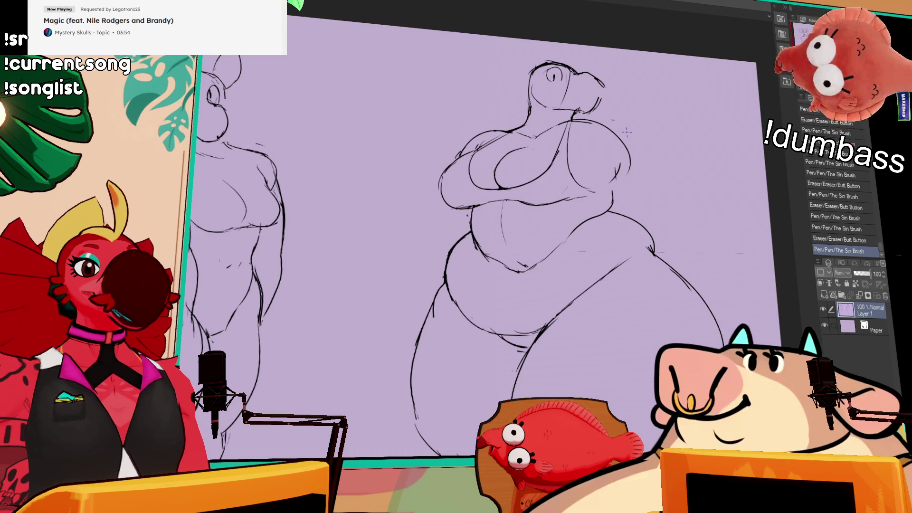
mouse_move(576, 119)
left_mouse_down()
mouse_move(617, 138)
mouse_move(627, 176)
left_mouse_up()
Step: Redraw a wider right breast outline, dabbing small fixes and undoing test marks
key("ctrl+z")
left_click_drag(570, 121, 620, 176)
left_click(624, 153)
left_click(616, 186)
left_click(616, 188)
left_click(588, 153)
key("ctrl+z")
left_click_drag(627, 148, 630, 186)
left_click_drag(575, 152, 582, 200)
key("ctrl+z")
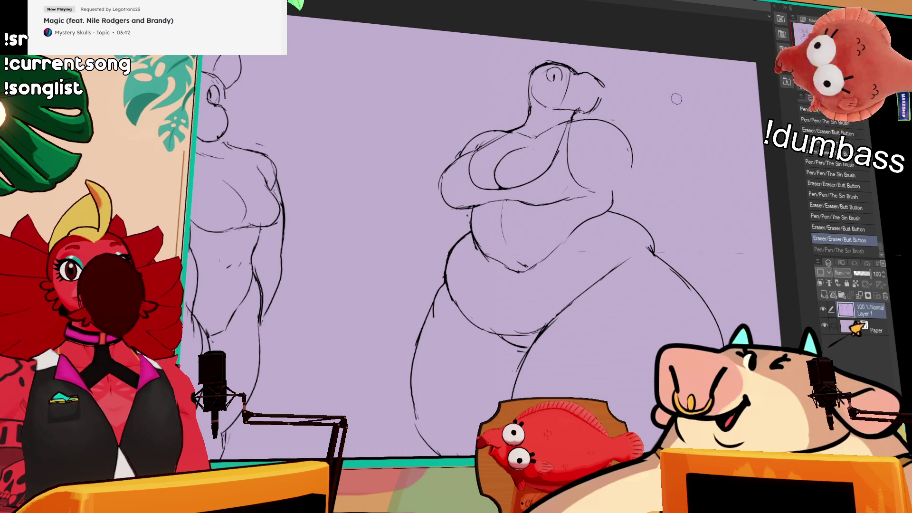
Step: Sketch an arc left of the shoulder and a lower-left stroke, keeping it after undo/redo tests
mouse_move(457, 152)
left_mouse_down()
mouse_move(476, 138)
mouse_move(419, 173)
left_mouse_up()
left_click_drag(418, 214, 450, 231)
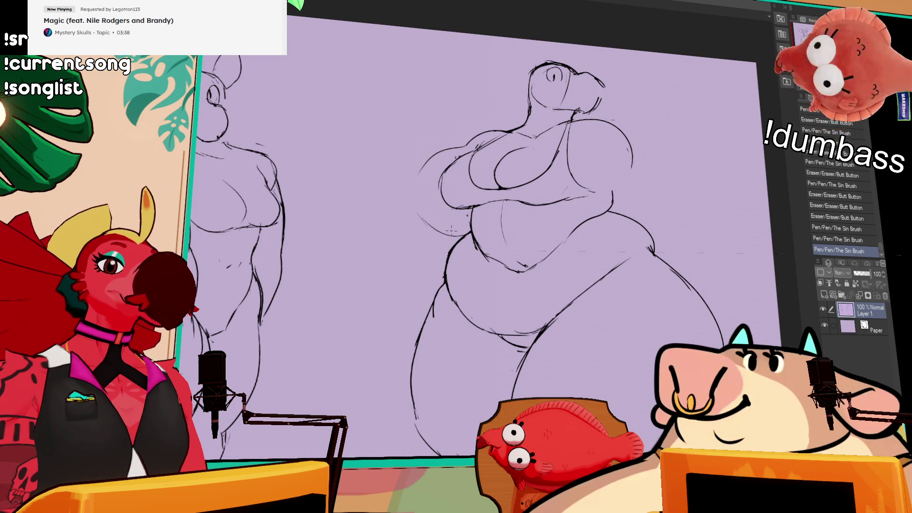
key("ctrl+z")
left_click_drag(410, 202, 470, 220)
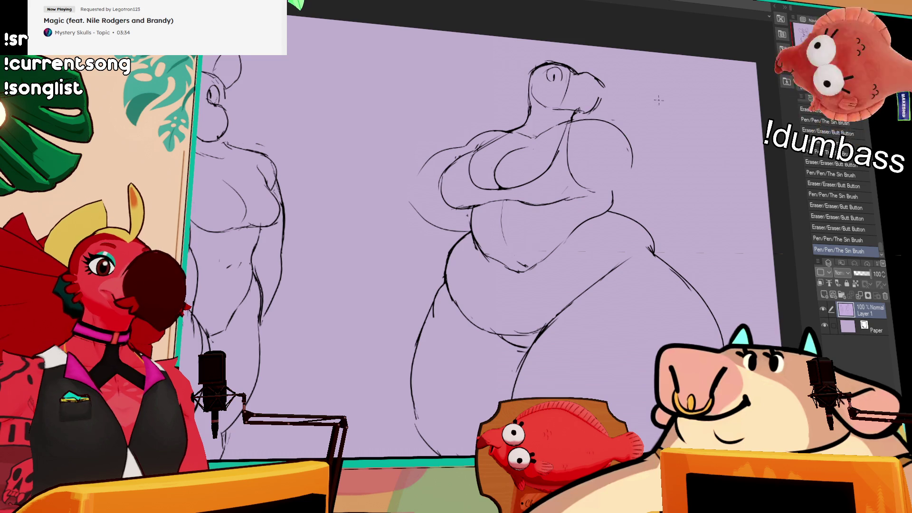
left_click_drag(408, 202, 466, 228)
key("ctrl+z")
key("ctrl+y")
key("ctrl+z")
key("ctrl+y")
key("ctrl+z")
key("ctrl+y")
key("ctrl+z")
key("ctrl+y")
key("ctrl+z")
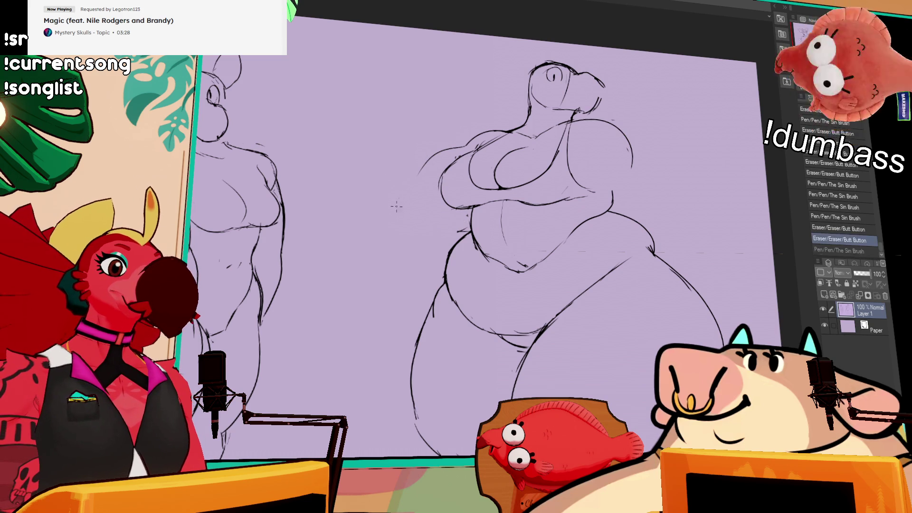
key("ctrl+y")
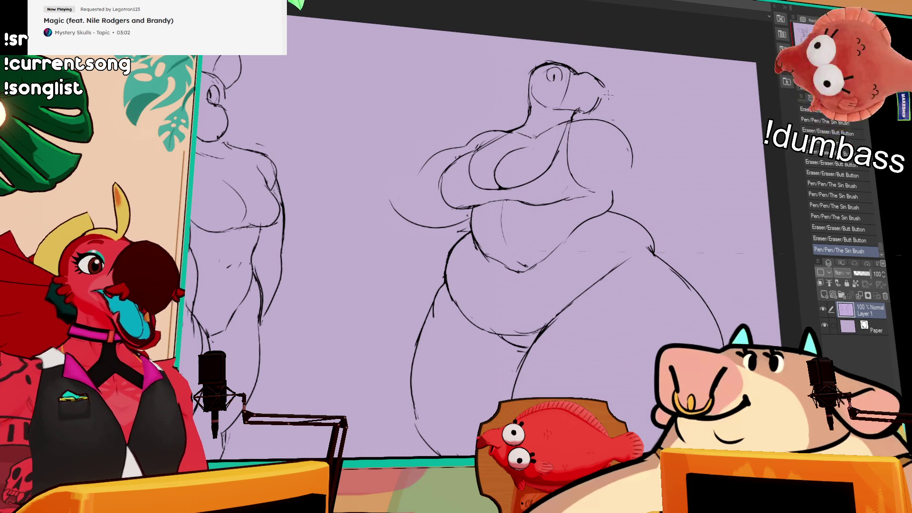
Step: Refine the right side of the head and redraw the arm as a larger outward bulge
left_click_drag(606, 97, 598, 113)
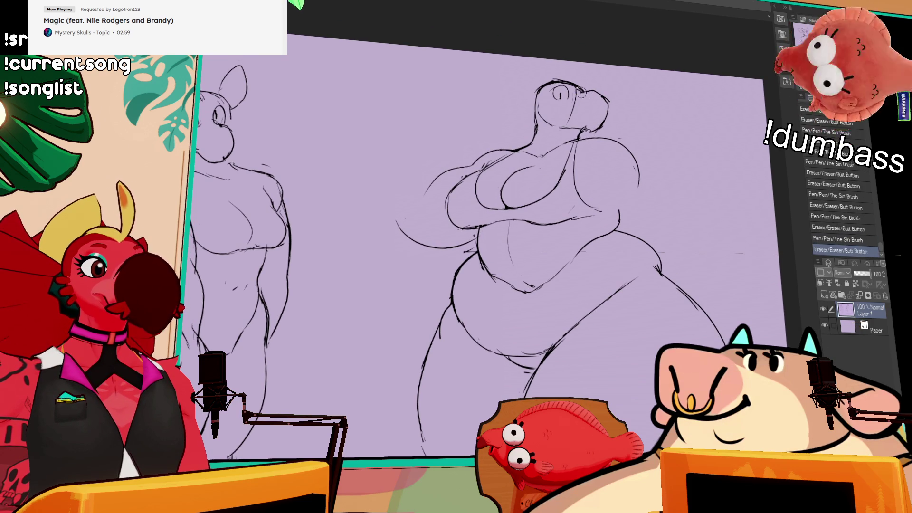
mouse_move(608, 93)
left_mouse_down()
mouse_move(606, 110)
mouse_move(597, 109)
mouse_move(602, 87)
mouse_move(666, 70)
left_mouse_up()
mouse_move(665, 109)
left_mouse_down()
mouse_move(674, 114)
mouse_move(675, 105)
left_mouse_up()
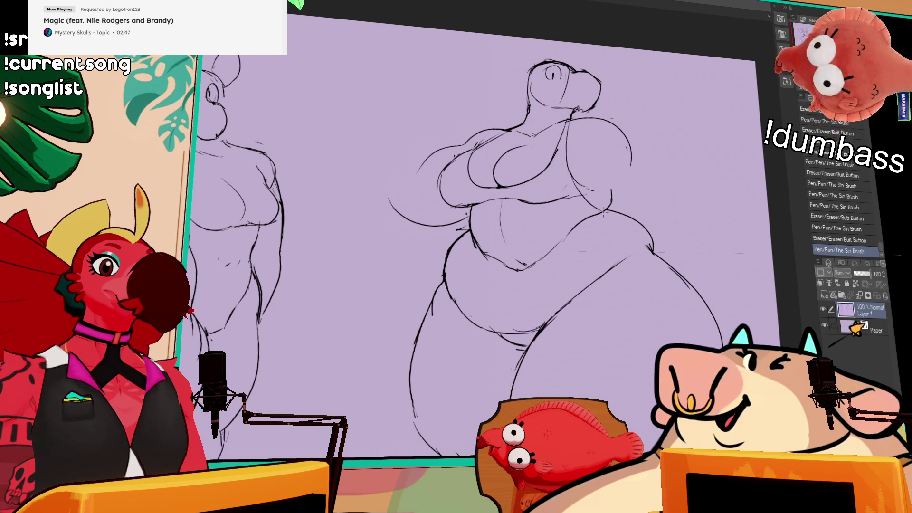
left_click_drag(577, 175, 639, 214)
key("ctrl+z")
mouse_move(580, 169)
left_mouse_down()
mouse_move(646, 216)
mouse_move(647, 208)
mouse_move(612, 213)
mouse_move(646, 212)
left_mouse_up()
key("ctrl+z")
key("ctrl+z")
left_click_drag(621, 137, 634, 170)
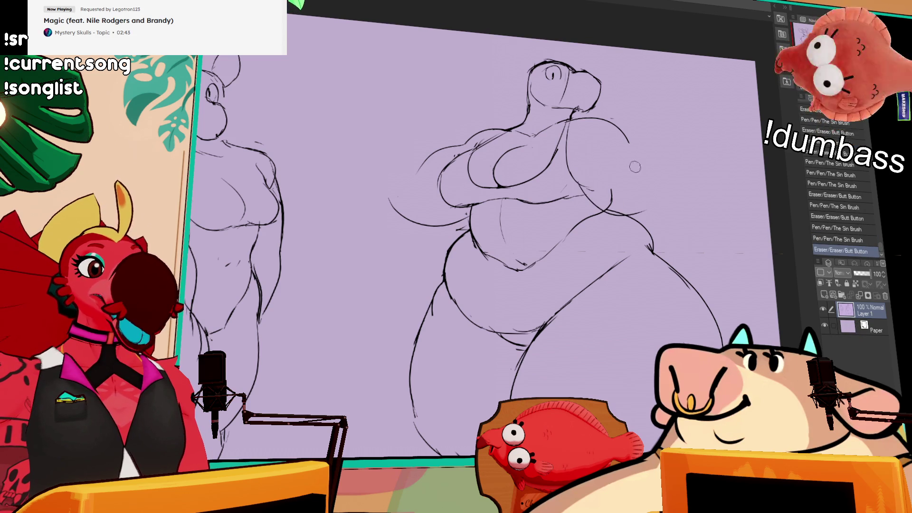
left_click_drag(618, 127, 669, 179)
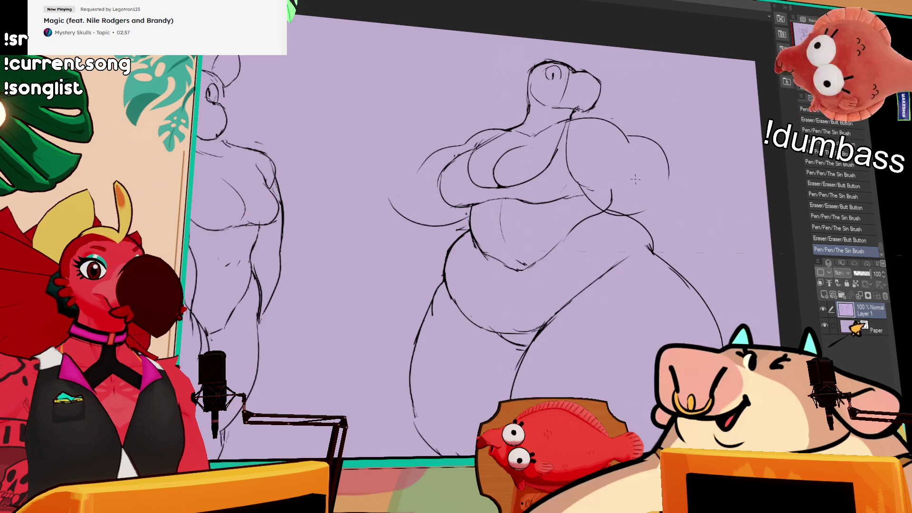
Step: Sketch a fuller left-leg curve, then lasso it and shift it inward
left_click_drag(560, 185, 557, 169)
left_click_drag(453, 213, 387, 454)
left_click_drag(489, 394, 494, 331)
left_click_drag(456, 207, 380, 399)
left_click_drag(418, 309, 454, 308)
key("ctrl+d")
Step: Sketch the right leg's outer and inner curves and lasso them
left_click_drag(603, 193, 732, 332)
left_click_drag(642, 252, 620, 342)
left_click_drag(610, 191, 639, 441)
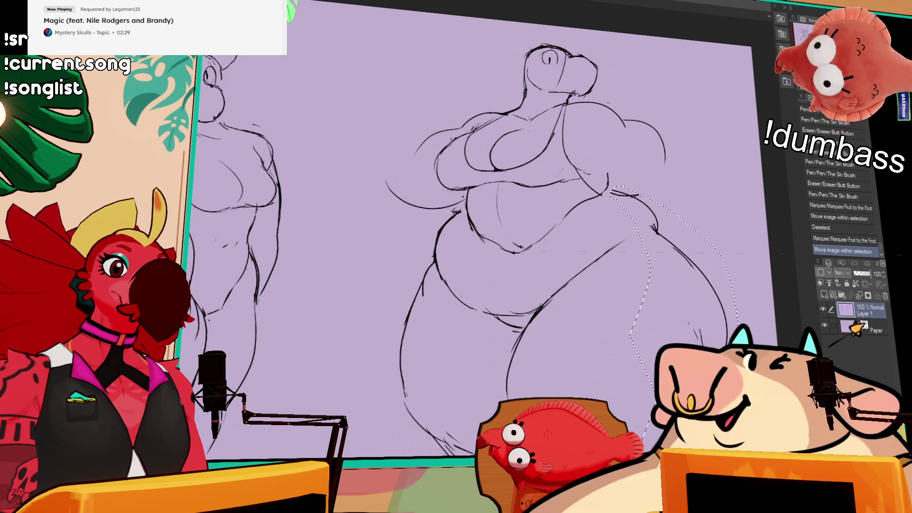
Step: Nudge the right-leg strokes into place, then shift the upper body slightly up and left
left_click_drag(680, 266, 686, 278)
key("ctrl+d")
mouse_move(463, 207)
left_mouse_down()
mouse_move(513, 3)
mouse_move(658, 203)
mouse_move(607, 196)
left_mouse_up()
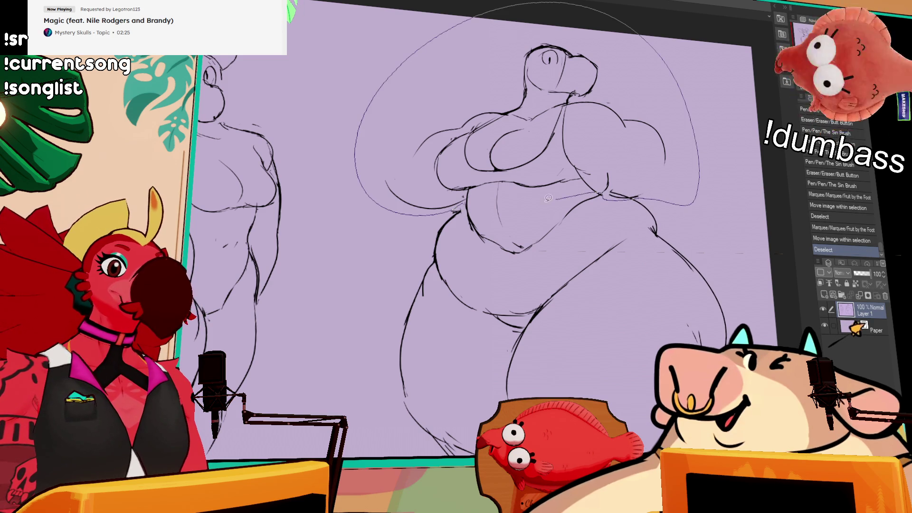
left_click_drag(474, 200, 473, 202)
left_click_drag(684, 102, 681, 90)
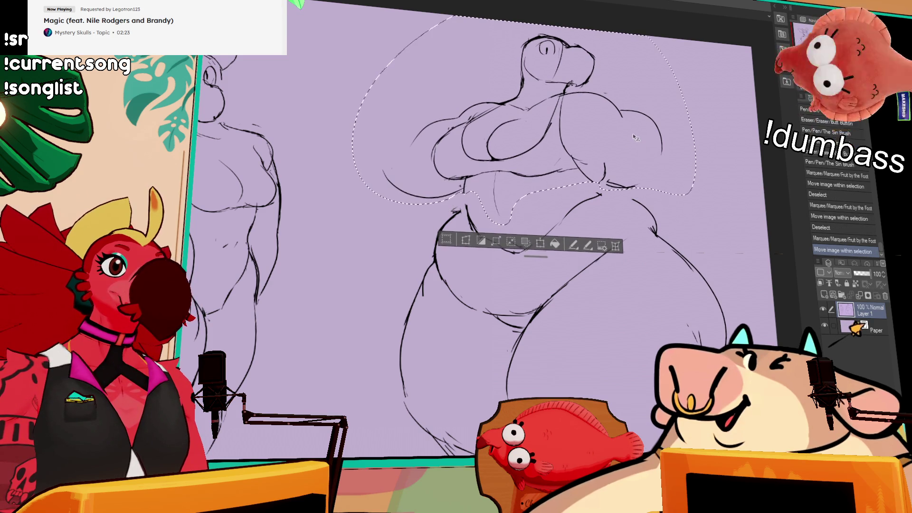
key("ctrl+d")
Step: Move the whole sketch down and left, then erase the old lower-belly line
left_click_drag(697, 196, 685, 221)
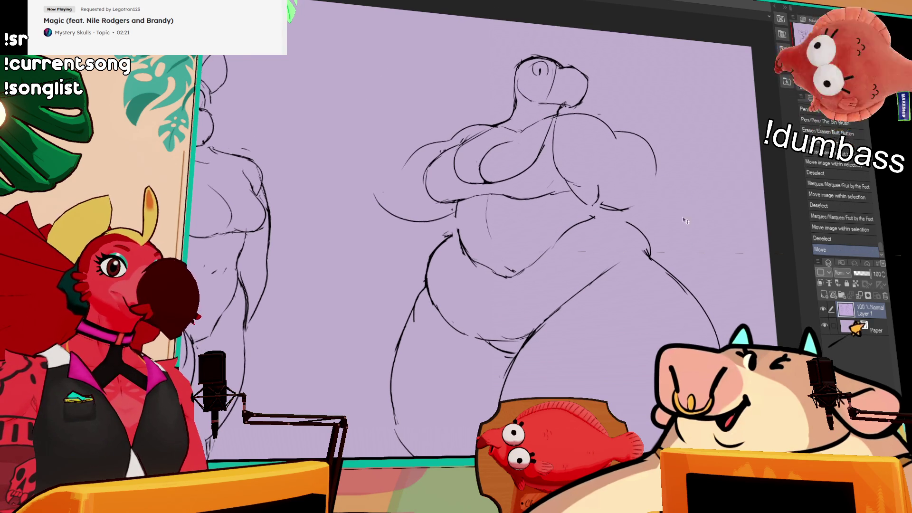
scroll(670, 183, "down", 2)
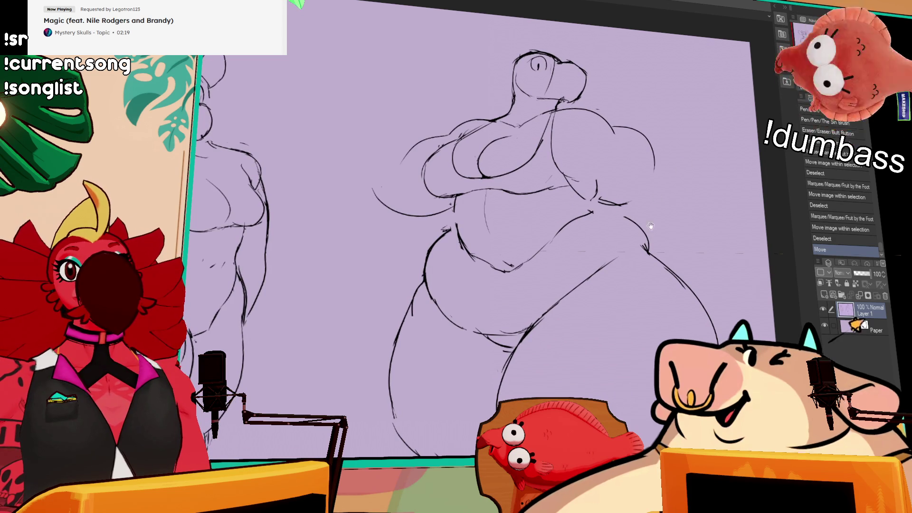
scroll(643, 233, "down", 1)
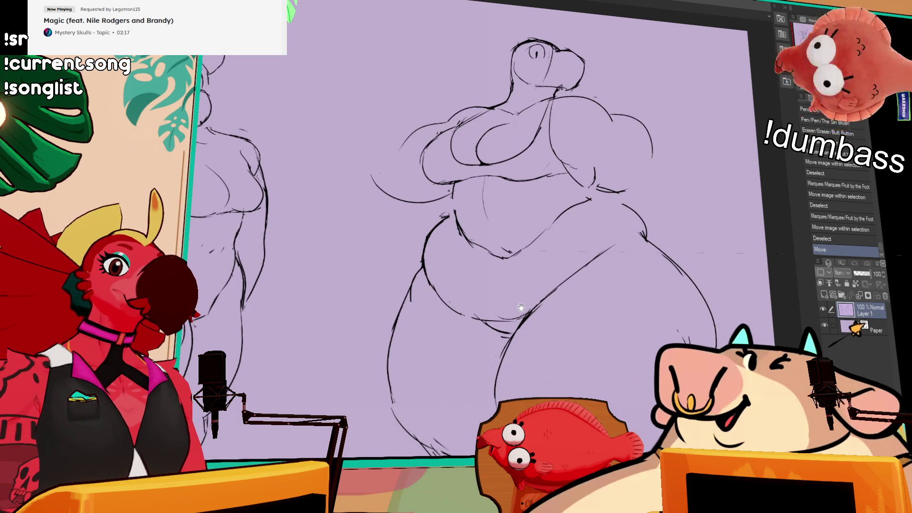
left_click_drag(494, 309, 504, 314)
Step: Redraw the lower belly and navel and rework the left hip and waist strokes
mouse_move(449, 304)
left_mouse_down()
mouse_move(522, 318)
mouse_move(541, 288)
left_mouse_up()
mouse_move(464, 185)
left_mouse_down()
mouse_move(454, 223)
mouse_move(439, 228)
left_mouse_up()
mouse_move(444, 213)
left_mouse_down()
mouse_move(437, 238)
mouse_move(458, 207)
mouse_move(430, 273)
left_mouse_up()
left_click_drag(434, 235, 430, 266)
mouse_move(461, 196)
left_mouse_down()
mouse_move(429, 232)
mouse_move(428, 262)
left_mouse_up()
mouse_move(441, 230)
left_mouse_down()
mouse_move(433, 266)
mouse_move(444, 252)
mouse_move(454, 271)
mouse_move(434, 278)
mouse_move(437, 247)
mouse_move(432, 273)
left_mouse_up()
Step: Redraw the left and right waist lines and sketch a large arc over the head
mouse_move(447, 243)
left_mouse_down()
mouse_move(434, 285)
mouse_move(451, 283)
mouse_move(449, 300)
left_mouse_up()
mouse_move(549, 279)
left_mouse_down()
mouse_move(612, 240)
mouse_move(549, 288)
mouse_move(593, 270)
left_mouse_up()
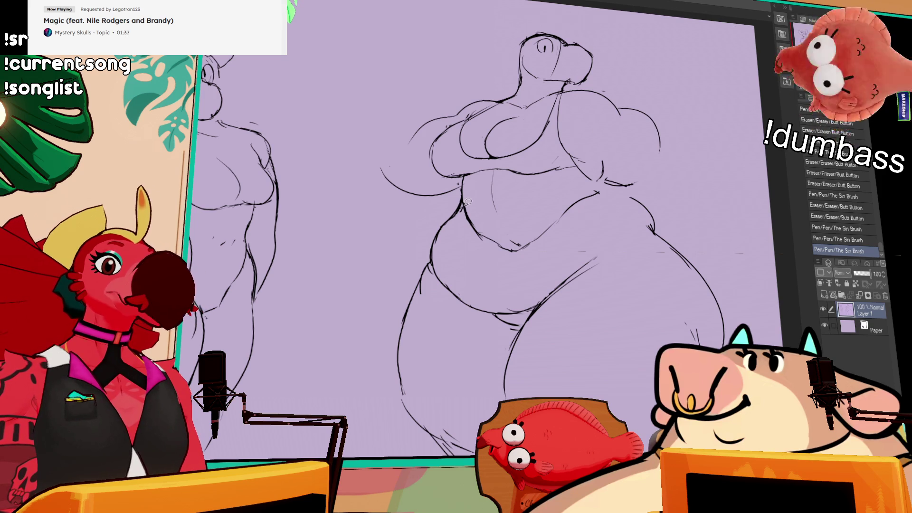
left_click_drag(424, 210, 682, 100)
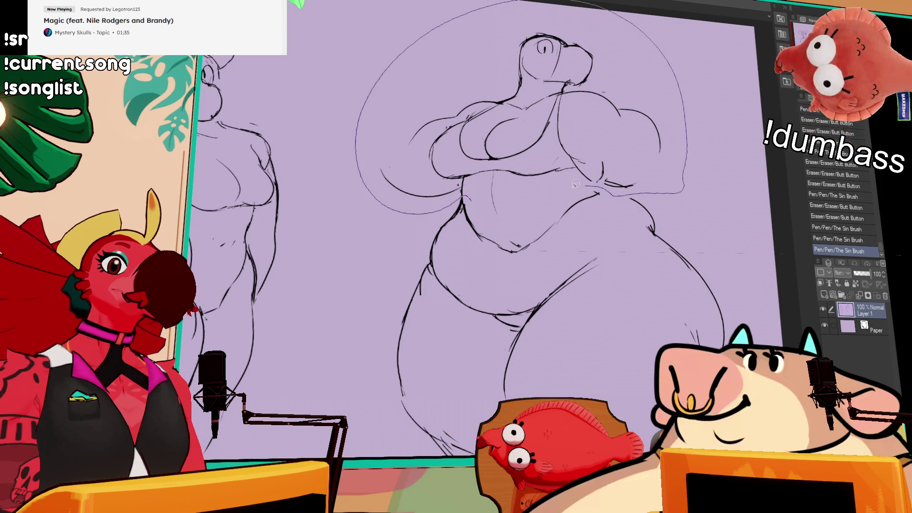
Step: Lasso the right figure's upper body and nudge it slightly right
left_click_drag(576, 183, 518, 223)
left_click_drag(609, 151, 617, 150)
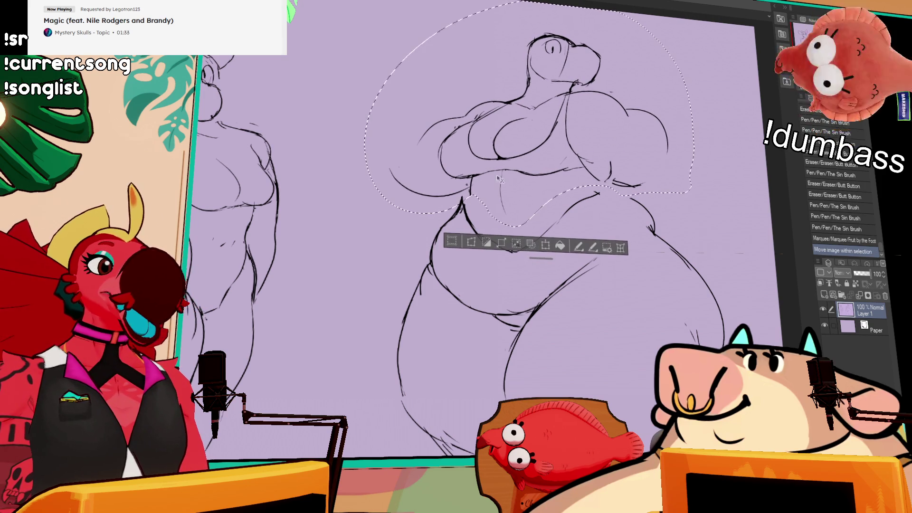
key("ctrl+d")
Step: Erase the small stray marks beside the figure
left_click_drag(463, 195, 475, 235)
key("ctrl+z")
key("ctrl+y")
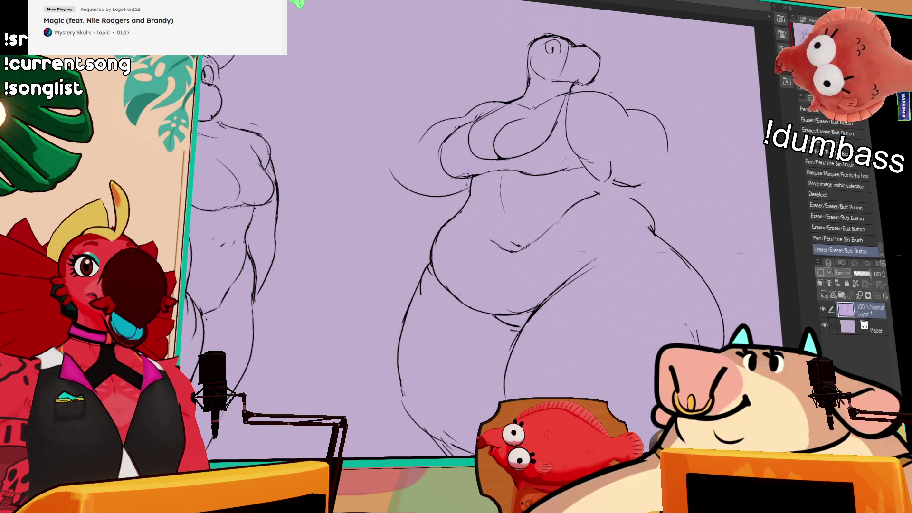
Step: Redraw the belly lines more cleanly from the navel toward the right hip
left_click_drag(479, 185, 470, 231)
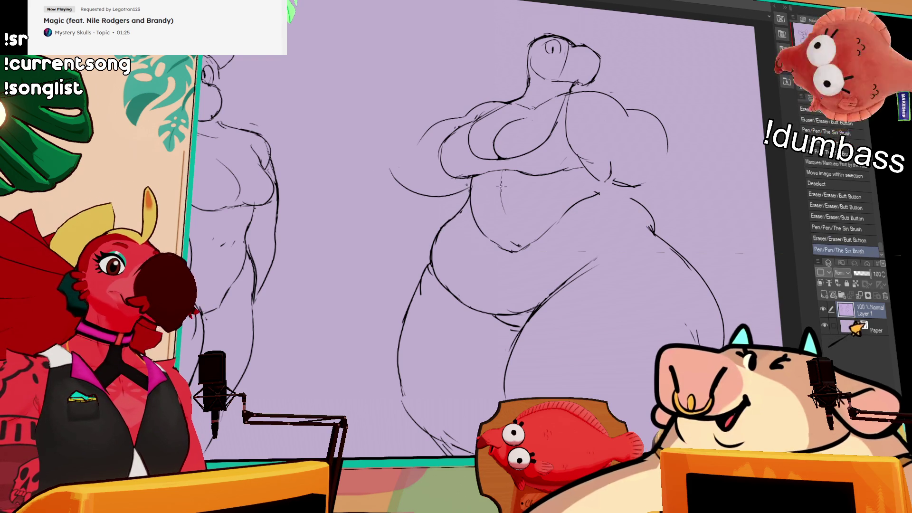
mouse_move(473, 199)
left_mouse_down()
mouse_move(482, 210)
mouse_move(470, 198)
left_mouse_up()
mouse_move(490, 237)
left_mouse_down()
mouse_move(522, 250)
mouse_move(499, 240)
mouse_move(522, 241)
mouse_move(552, 217)
left_mouse_up()
left_click_drag(519, 245, 572, 214)
left_click_drag(531, 241, 591, 195)
left_click_drag(506, 243, 589, 204)
left_click_drag(503, 240, 512, 245)
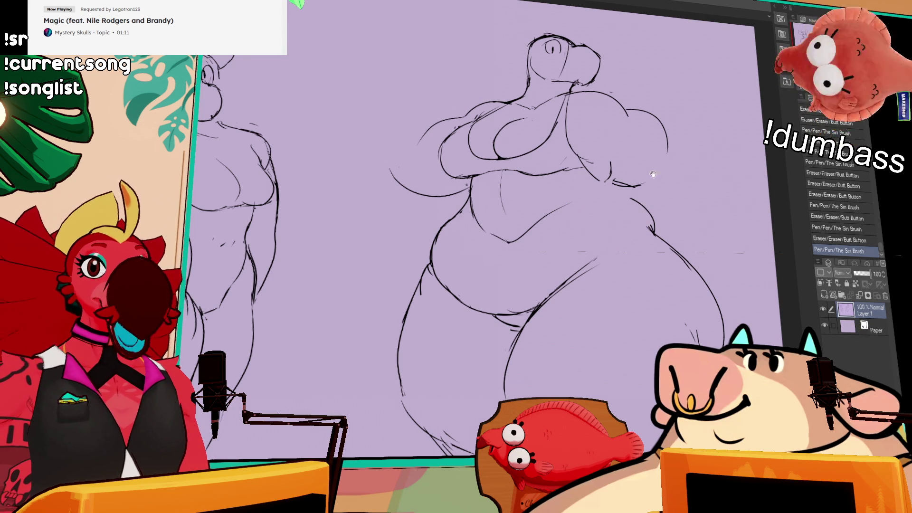
Step: Redraw the left belly curve with darker, cleaner strokes
mouse_move(444, 264)
left_mouse_down()
mouse_move(434, 245)
mouse_move(442, 264)
left_mouse_up()
left_click_drag(456, 213, 430, 256)
left_click_drag(457, 213, 432, 268)
left_click_drag(442, 226, 430, 266)
left_click_drag(468, 212, 436, 266)
left_click_drag(452, 232, 436, 253)
mouse_move(460, 209)
left_mouse_down()
mouse_move(430, 251)
mouse_move(457, 211)
left_mouse_up()
Step: Darken and clean up the left leg outline
left_click_drag(434, 240, 398, 371)
mouse_move(416, 291)
left_mouse_down()
mouse_move(403, 335)
mouse_move(407, 368)
left_mouse_up()
left_click_drag(430, 264, 395, 377)
mouse_move(418, 409)
left_mouse_down()
mouse_move(427, 419)
mouse_move(399, 354)
left_mouse_up()
Step: Adjust the belly strokes and redraw the belly V-line and navel mark
left_click_drag(602, 249, 573, 223)
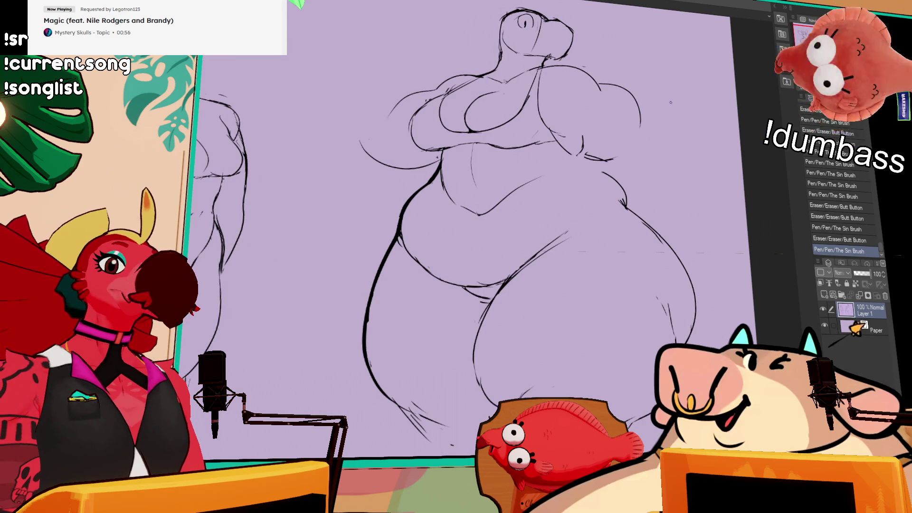
left_click_drag(541, 251, 589, 220)
mouse_move(455, 207)
left_mouse_down()
mouse_move(468, 218)
mouse_move(489, 215)
left_mouse_up()
key("ctrl+z")
left_click(497, 192)
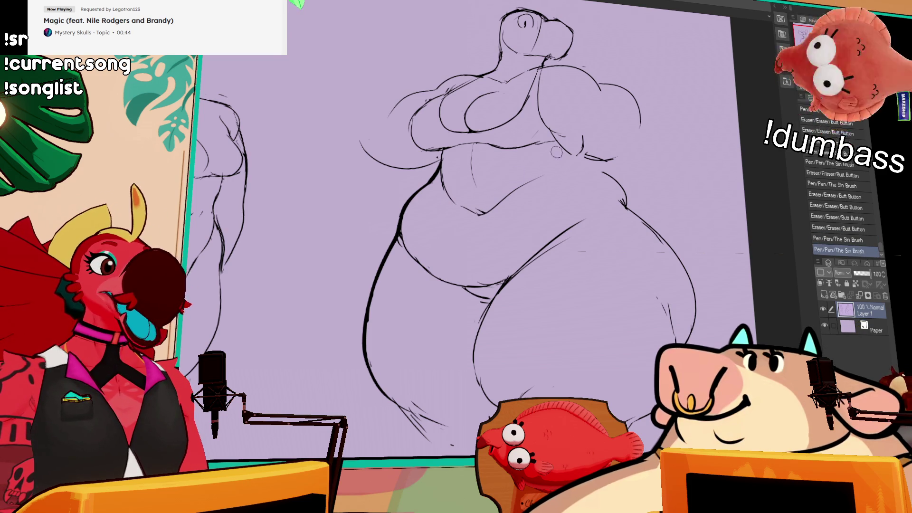
Step: Clean up lines near the right hip and shoulder and erase a stray mark
left_click_drag(585, 141, 563, 162)
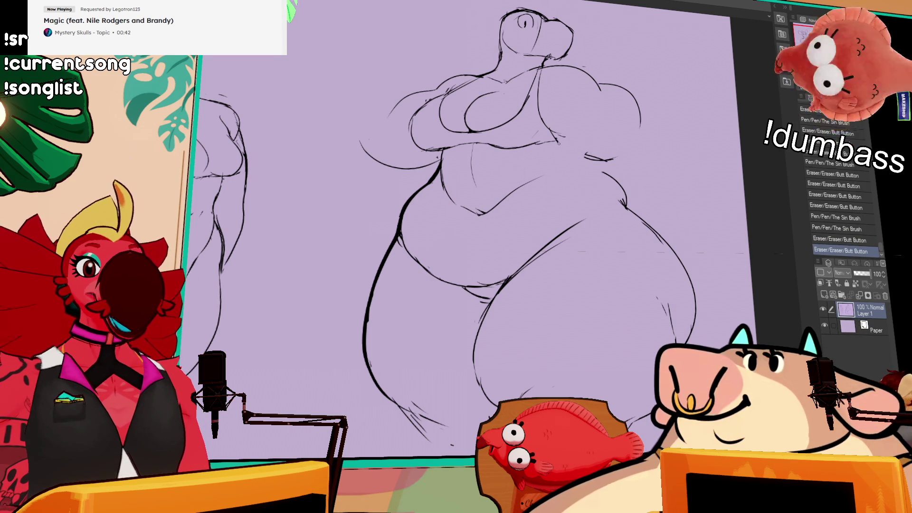
key("ctrl+z")
key("ctrl+y")
key("ctrl+z")
key("ctrl+y")
mouse_move(597, 89)
left_mouse_down()
mouse_move(612, 88)
mouse_move(602, 85)
left_mouse_up()
left_click_drag(565, 124, 559, 127)
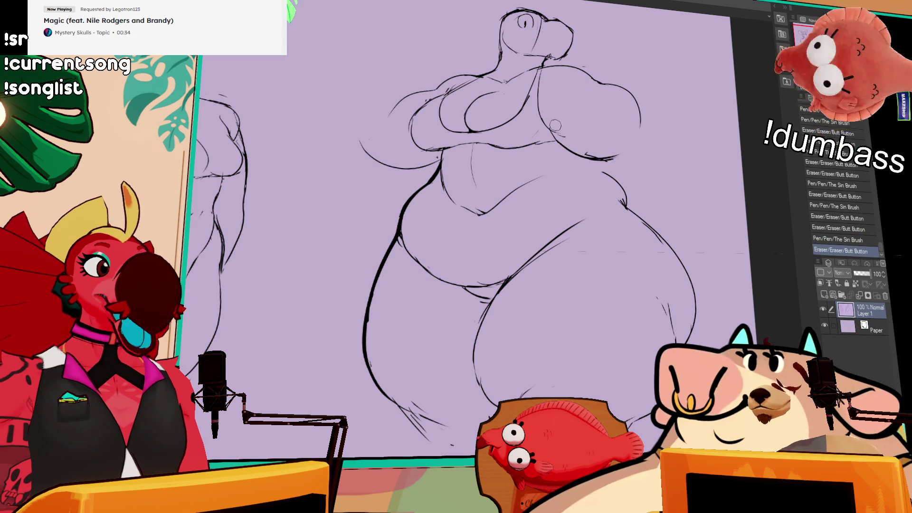
Step: Draw an under-bust line across the torso, erasing and redrawing its right end
left_click_drag(442, 150, 544, 152)
key("ctrl+z")
left_click_drag(444, 151, 501, 144)
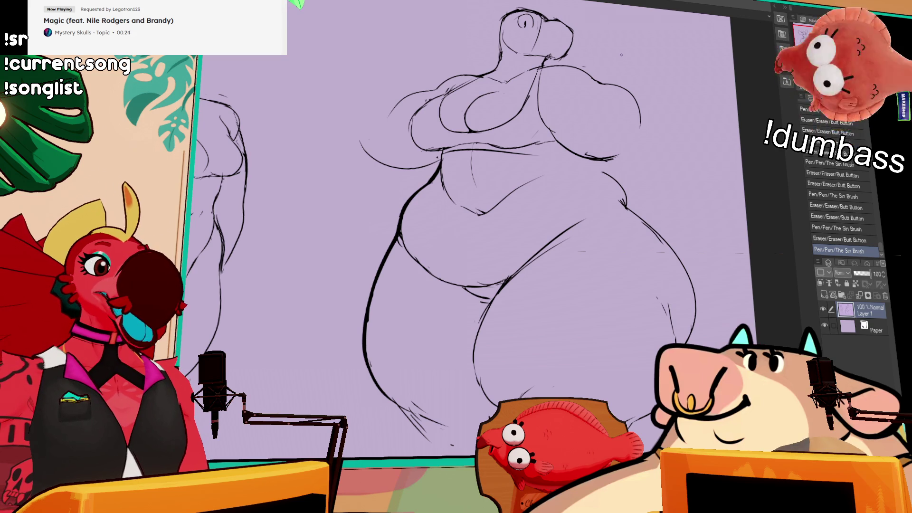
key("e")
left_click_drag(563, 145, 617, 156)
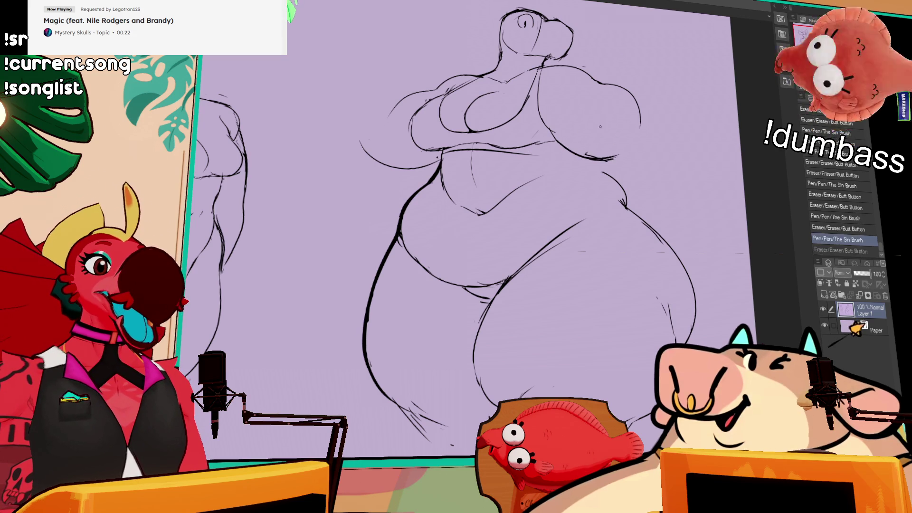
key("p")
left_click_drag(556, 143, 617, 157)
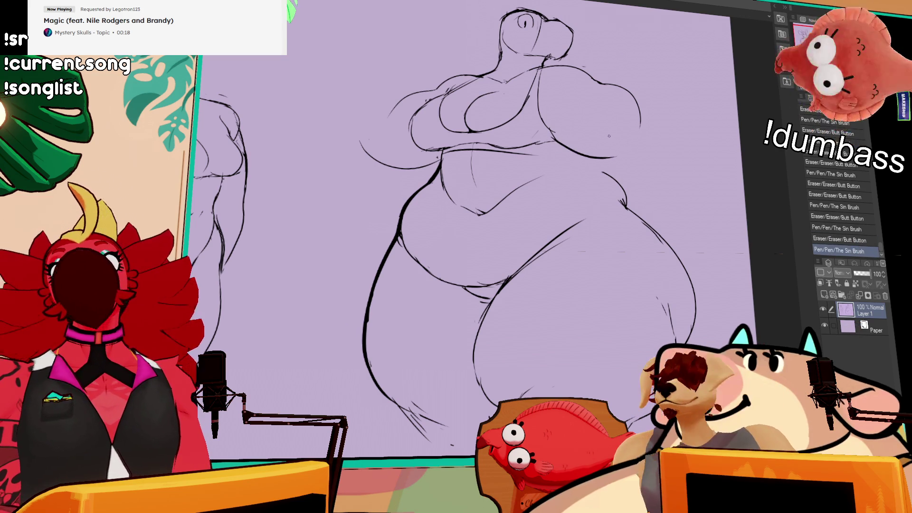
Step: Redraw the right-side bust stroke, retrying it several times until it curves wider
left_click_drag(667, 123, 657, 128)
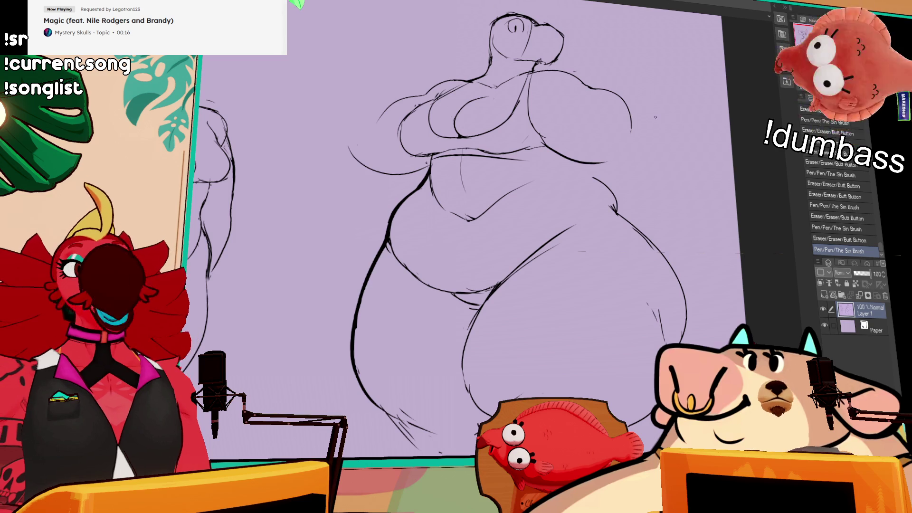
key("ctrl+z")
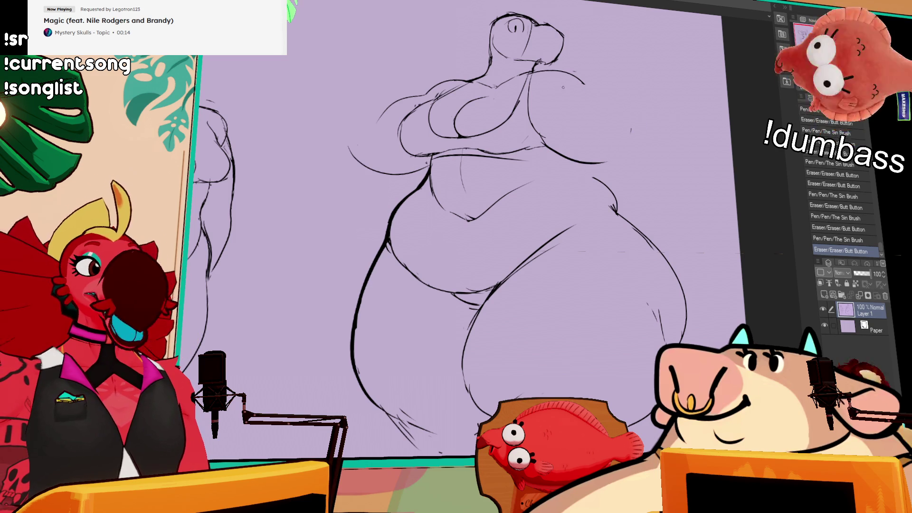
left_click_drag(563, 80, 639, 106)
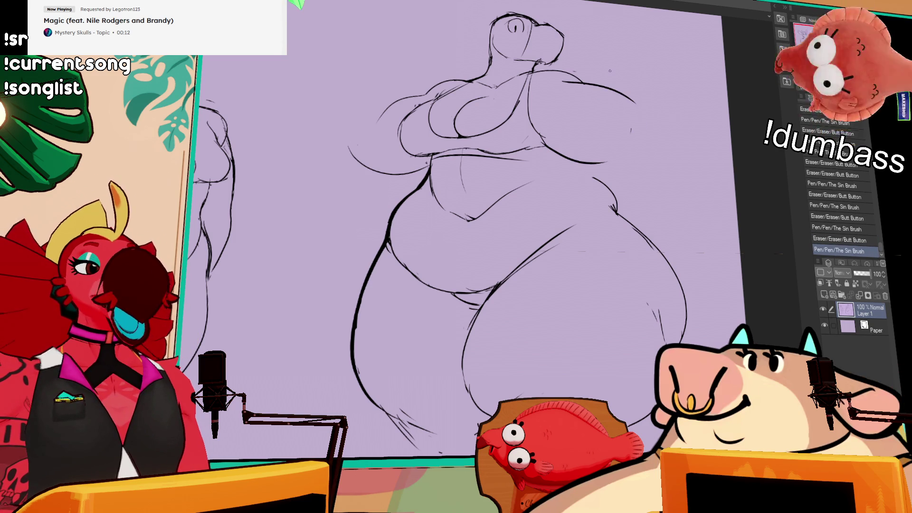
key("ctrl+z")
mouse_move(563, 80)
left_mouse_down()
mouse_move(597, 87)
mouse_move(637, 123)
left_mouse_up()
key("ctrl+z")
key("ctrl+z")
Step: Rework the lower right bust contour and sketch small strokes above the right shoulder
key("ctrl+z")
mouse_move(564, 81)
left_mouse_down()
mouse_move(634, 121)
mouse_move(629, 109)
mouse_move(607, 152)
mouse_move(647, 155)
left_mouse_up()
key("ctrl+z")
key("ctrl+z")
mouse_move(612, 113)
left_mouse_down()
mouse_move(600, 130)
mouse_move(646, 97)
left_mouse_up()
key("ctrl+z")
left_click_drag(658, 91, 649, 155)
key("ctrl+z")
left_click_drag(618, 105, 597, 140)
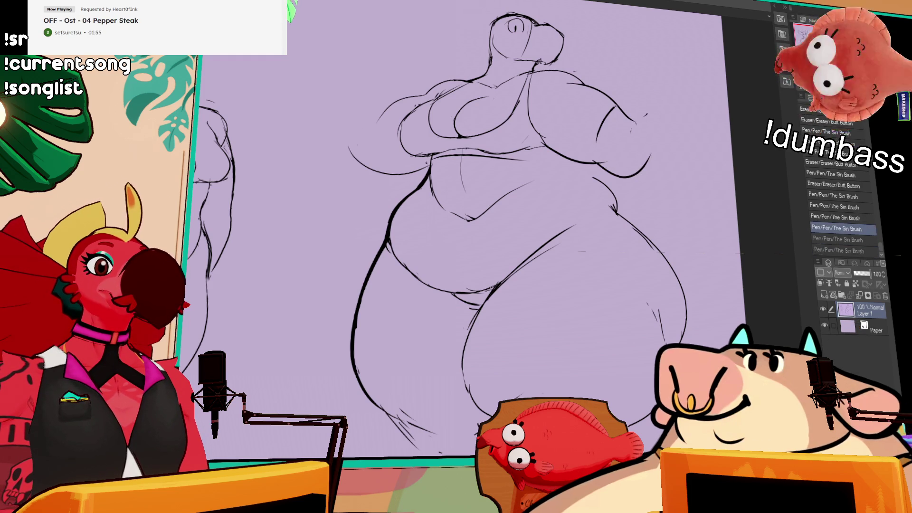
key("ctrl+z")
mouse_move(634, 80)
left_mouse_down()
mouse_move(600, 121)
mouse_move(654, 121)
mouse_move(639, 172)
left_mouse_up()
mouse_move(643, 51)
left_mouse_down()
mouse_move(644, 66)
mouse_move(635, 46)
mouse_move(632, 75)
mouse_move(650, 102)
left_mouse_up()
key("ctrl+z")
key("ctrl+z")
Step: Draw a line down the right arm, then erase part of it and nearby stray marks
left_click_drag(618, 92, 600, 145)
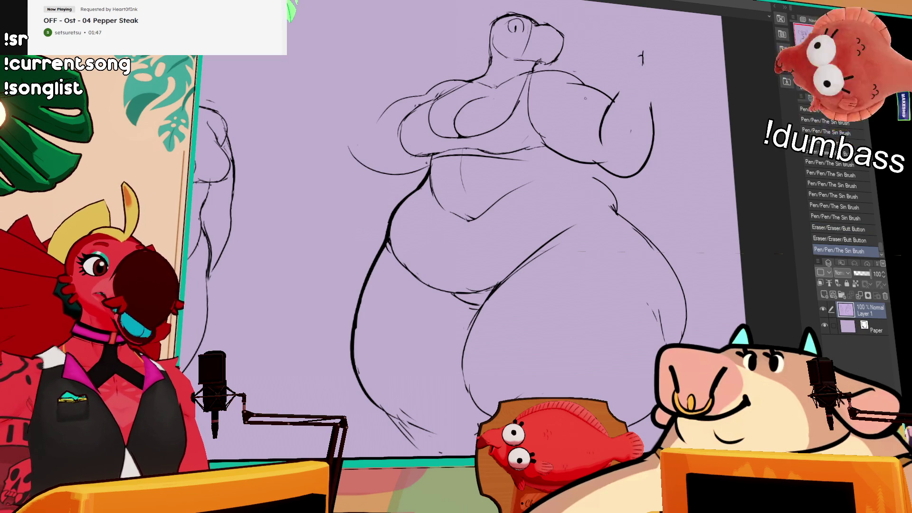
left_click_drag(604, 111, 602, 138)
mouse_move(618, 94)
left_mouse_down()
mouse_move(597, 138)
mouse_move(610, 152)
left_mouse_up()
left_click_drag(605, 80, 602, 96)
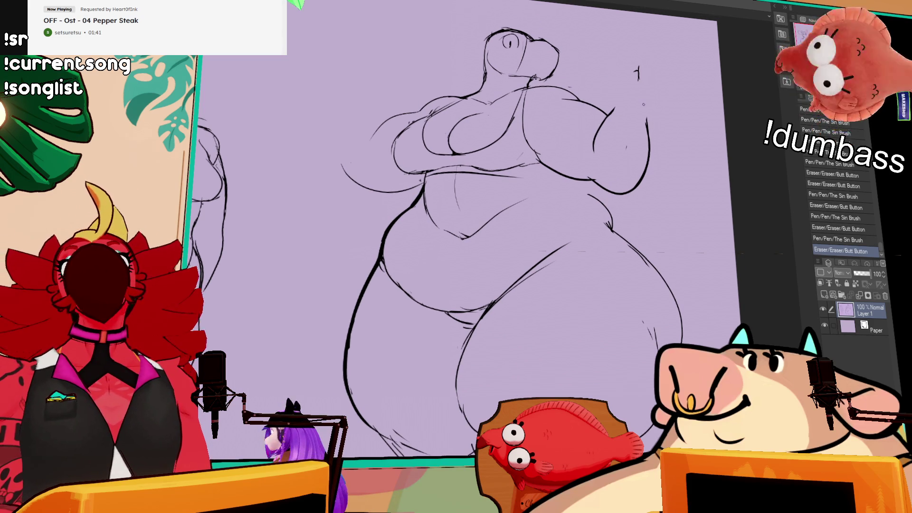
left_click_drag(603, 127, 601, 132)
left_click_drag(564, 105, 590, 102)
left_click_drag(638, 72, 642, 80)
Step: Extend the right arm line and add strokes to the arm with the Pen
key("p")
left_click_drag(613, 111, 614, 96)
left_click_drag(550, 164, 568, 181)
key("ctrl+z")
key("ctrl+z")
key("ctrl+y")
key("ctrl+y")
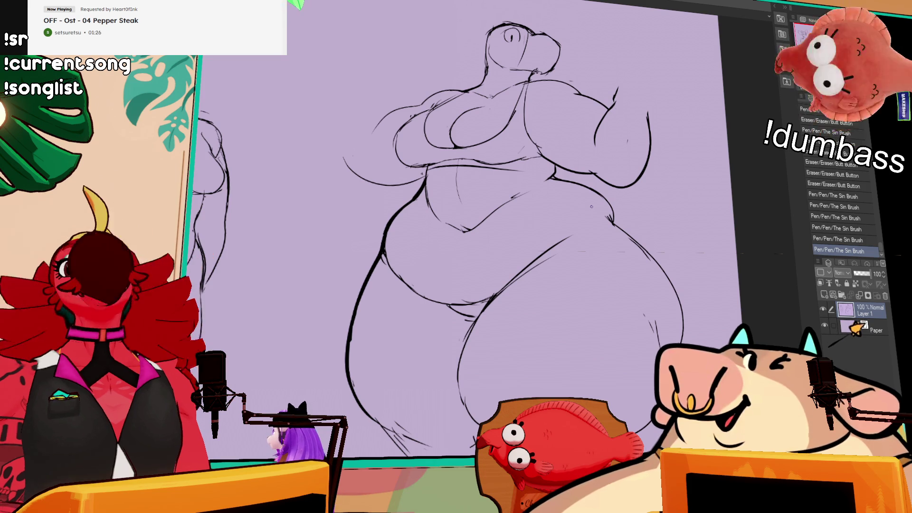
Step: Add curved strokes from the left arm up to the bust, then lasso the torso
scroll(580, 142, "up", 2)
scroll(519, 90, "up", 1)
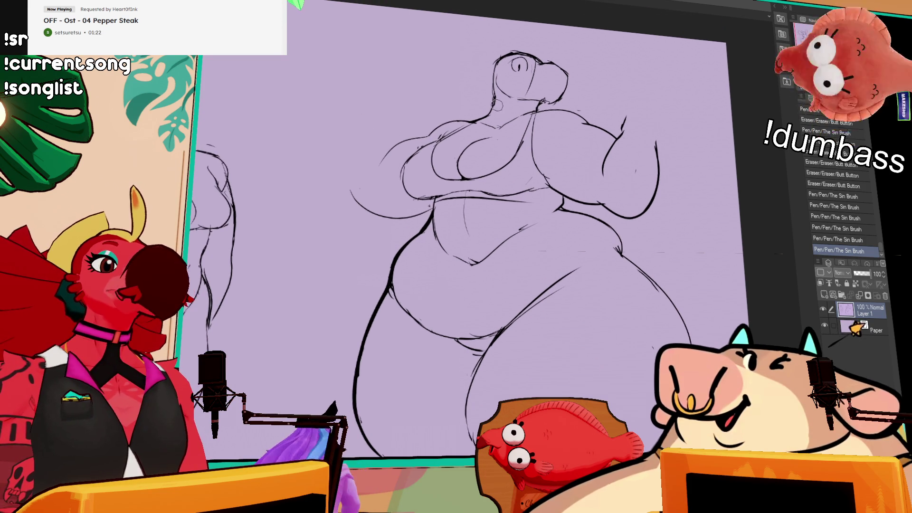
left_click_drag(343, 182, 402, 105)
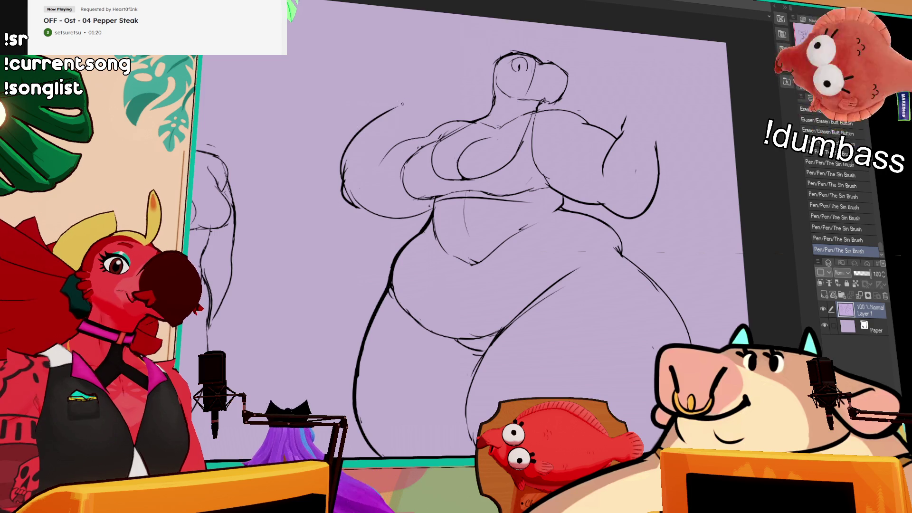
mouse_move(380, 167)
left_mouse_down()
mouse_move(400, 142)
mouse_move(344, 169)
left_mouse_up()
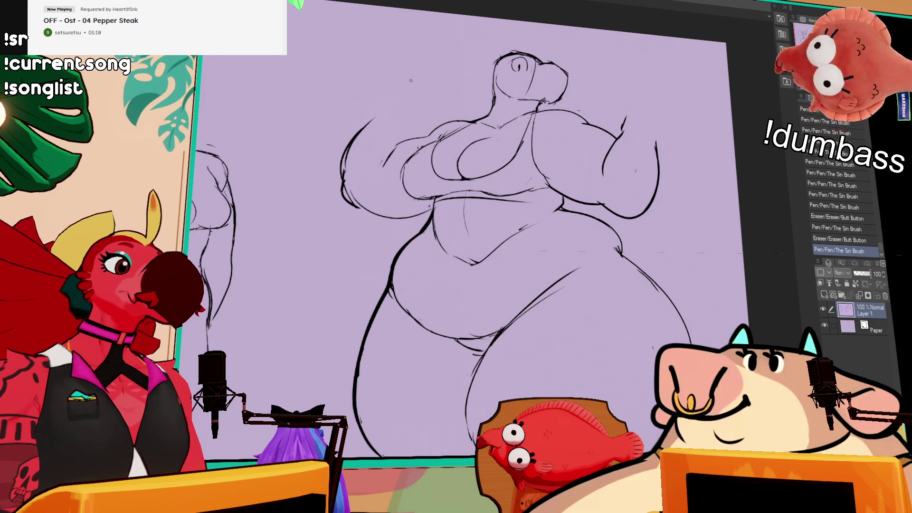
left_click_drag(468, 138, 574, 157)
left_click_drag(283, 143, 308, 137)
left_click_drag(717, 165, 657, 135)
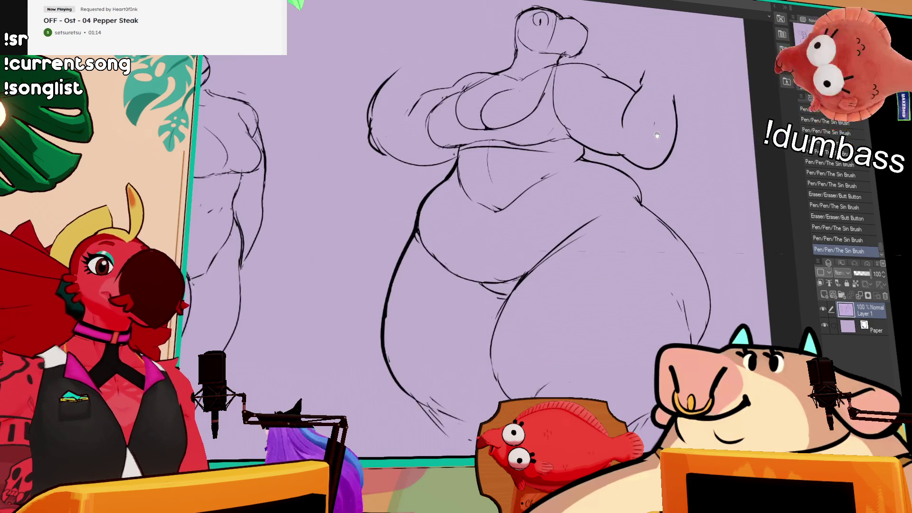
mouse_move(717, 102)
left_mouse_down()
mouse_move(655, 114)
mouse_move(427, 266)
mouse_move(703, 209)
mouse_move(708, 159)
mouse_move(354, 203)
left_mouse_up()
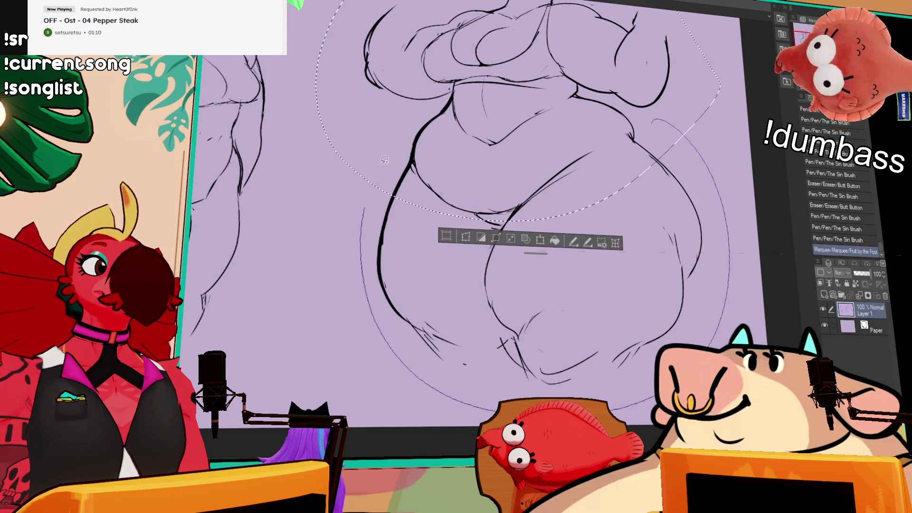
Step: Extend the lasso over the lower body, nudge it down-left with Ctrl+T, commit, and deselect
left_click_drag(579, 360, 565, 380)
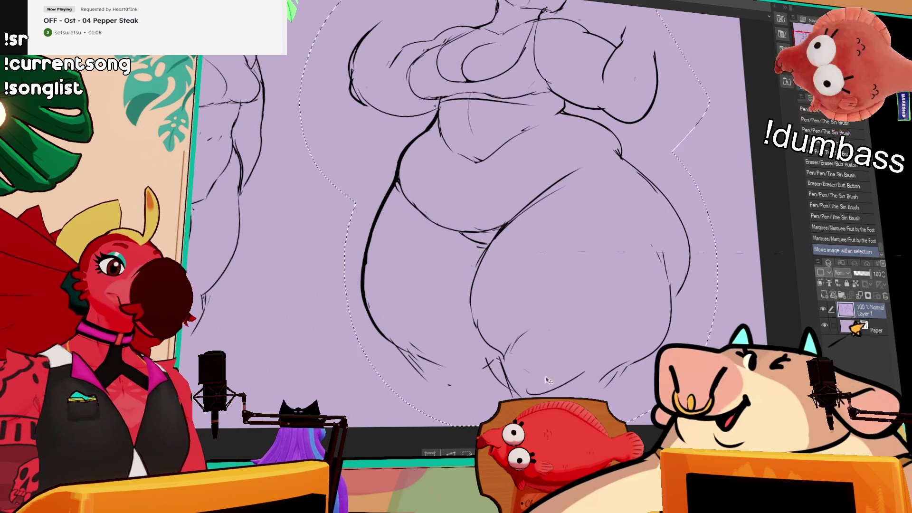
scroll(548, 380, "up", 3)
key("ctrl+t")
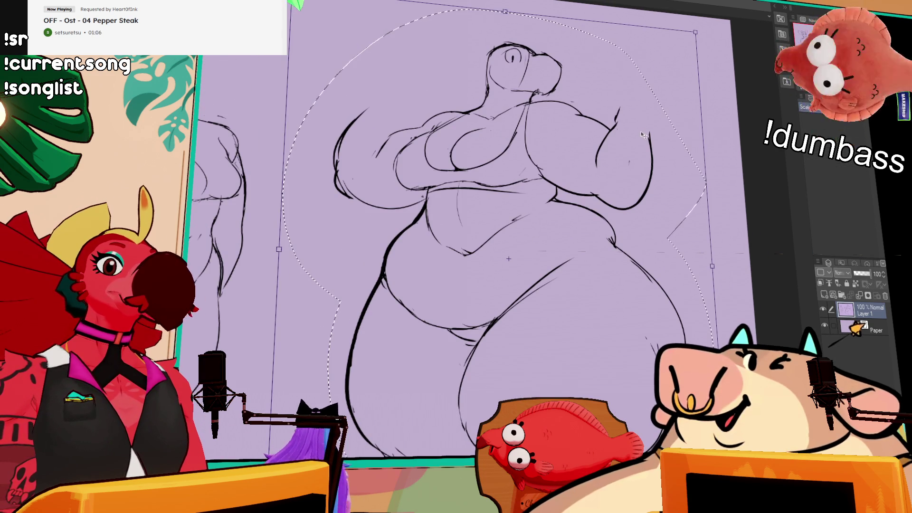
left_click_drag(644, 135, 637, 144)
left_click_drag(646, 111, 639, 119)
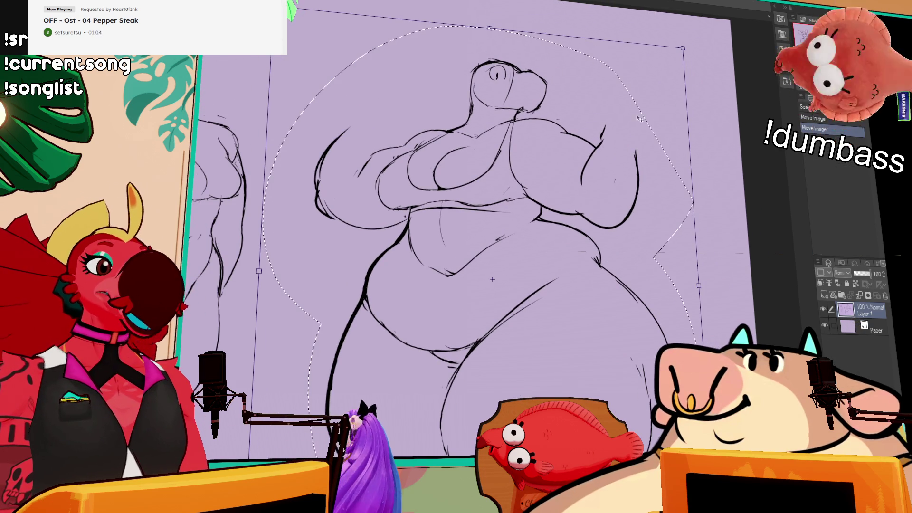
key("Return")
scroll(669, 147, "down", 3)
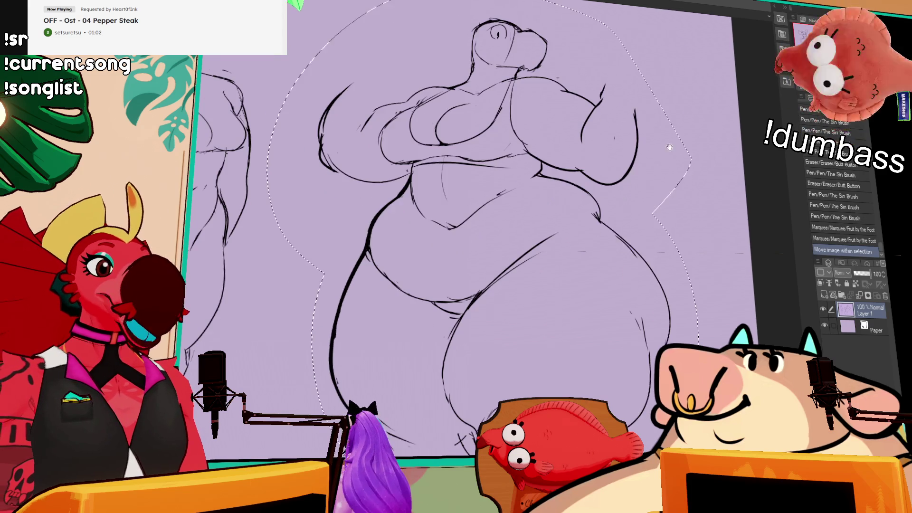
scroll(607, 144, "up", 2)
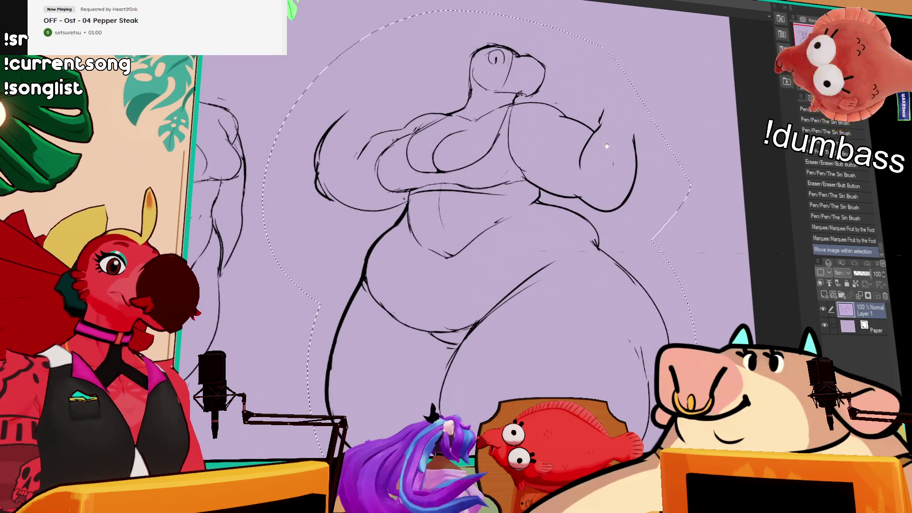
key("ctrl+d")
Step: Erase stray bits of the hip line and restroke the hip curve
mouse_move(602, 252)
left_mouse_down()
mouse_move(592, 234)
mouse_move(600, 239)
left_mouse_up()
mouse_move(596, 232)
left_mouse_down()
mouse_move(629, 274)
mouse_move(639, 270)
mouse_move(654, 297)
left_mouse_up()
key("ctrl+z")
left_click_drag(609, 248, 654, 290)
key("ctrl+z")
key("ctrl+z")
left_click_drag(609, 247, 650, 294)
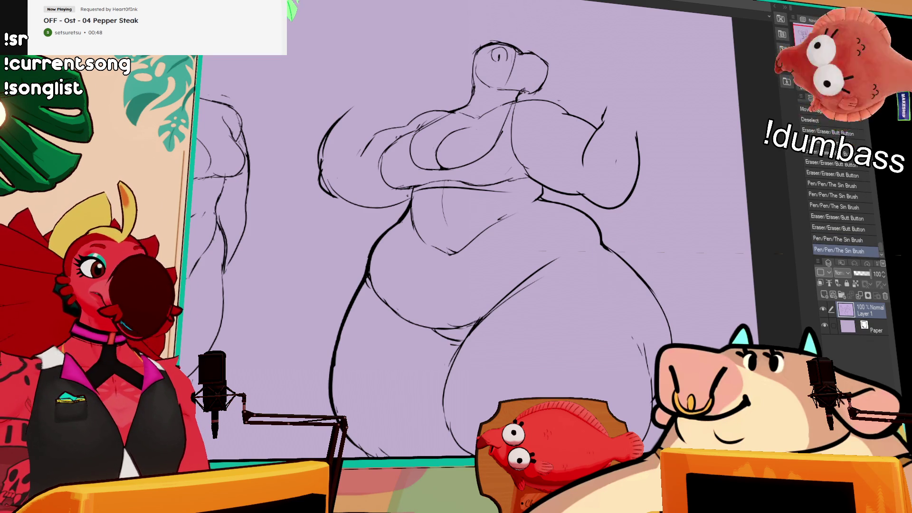
Step: Trim the top of the short leg line and extend the thigh line up and right
left_click_drag(639, 337, 640, 350)
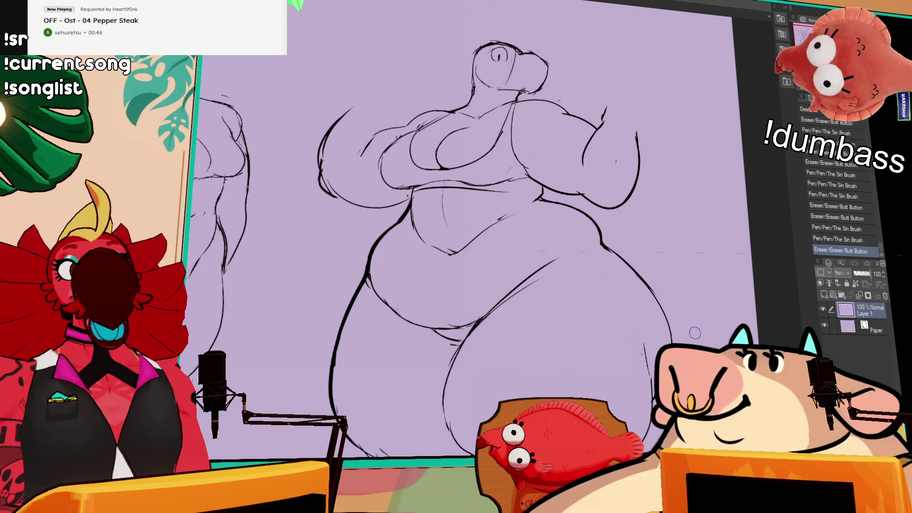
left_click_drag(563, 269, 544, 277)
left_click_drag(558, 259, 572, 247)
left_click_drag(522, 285, 553, 260)
Step: Erase a small stray mark on the torso and try a tiny mark there, then undo it
mouse_move(491, 223)
left_mouse_down()
mouse_move(498, 231)
mouse_move(523, 210)
left_mouse_up()
left_click_drag(597, 114, 603, 123)
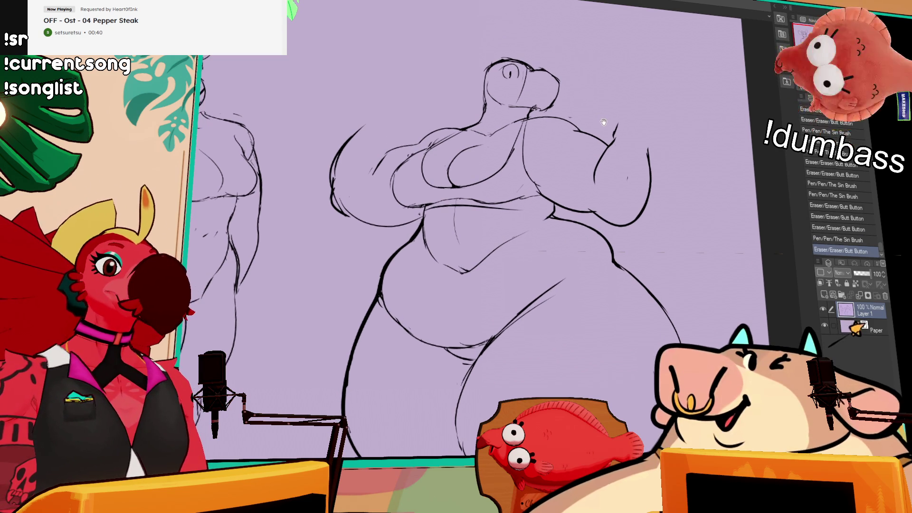
left_click(472, 196)
key("ctrl+z")
key("ctrl+z")
key("ctrl+z")
left_click_drag(510, 204, 523, 202)
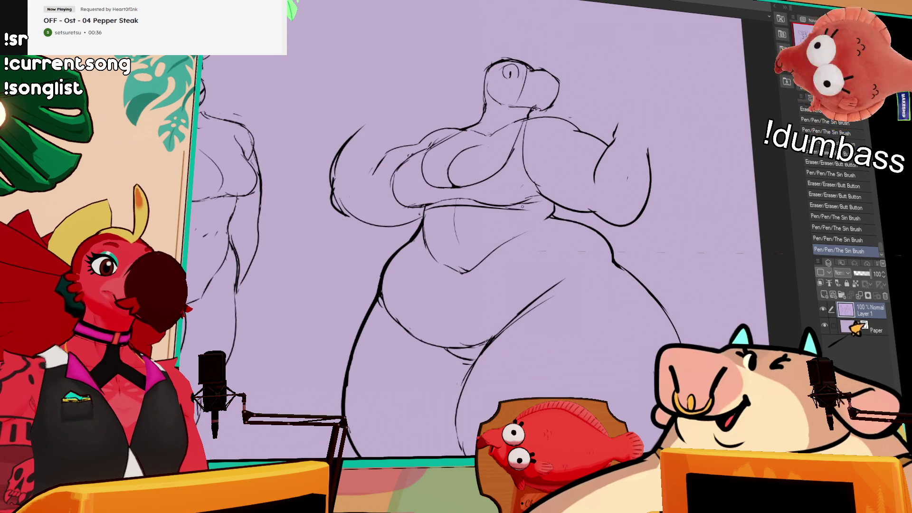
key("ctrl+z")
key("ctrl+z")
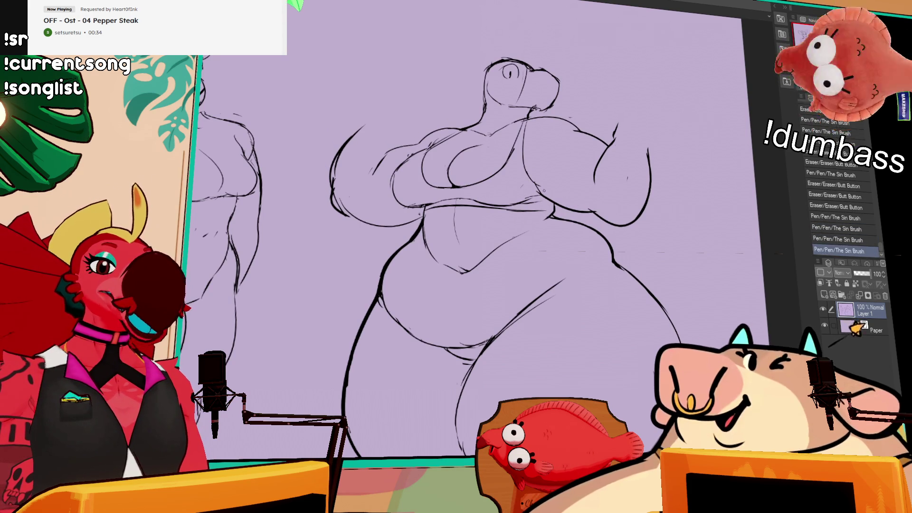
Step: Try short strokes on the left arm, keeping the second one
scroll(569, 95, "down", 2)
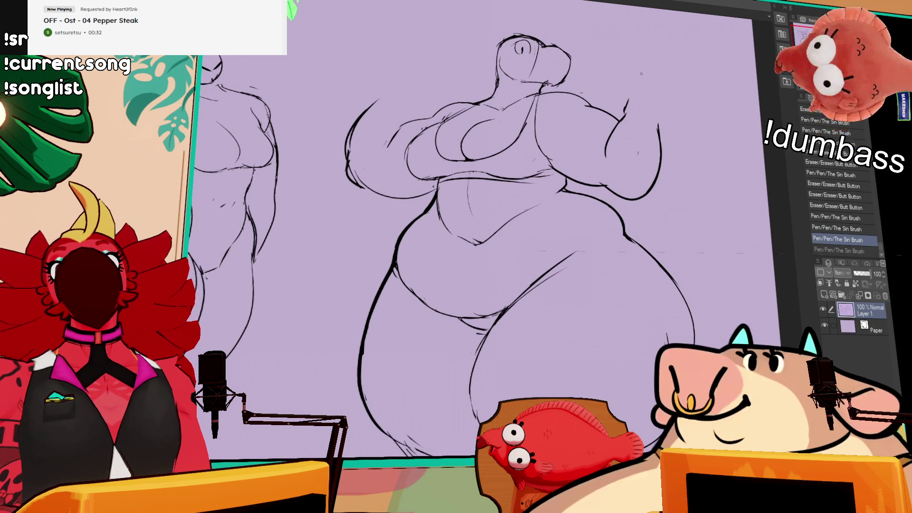
scroll(523, 237, "up", 3)
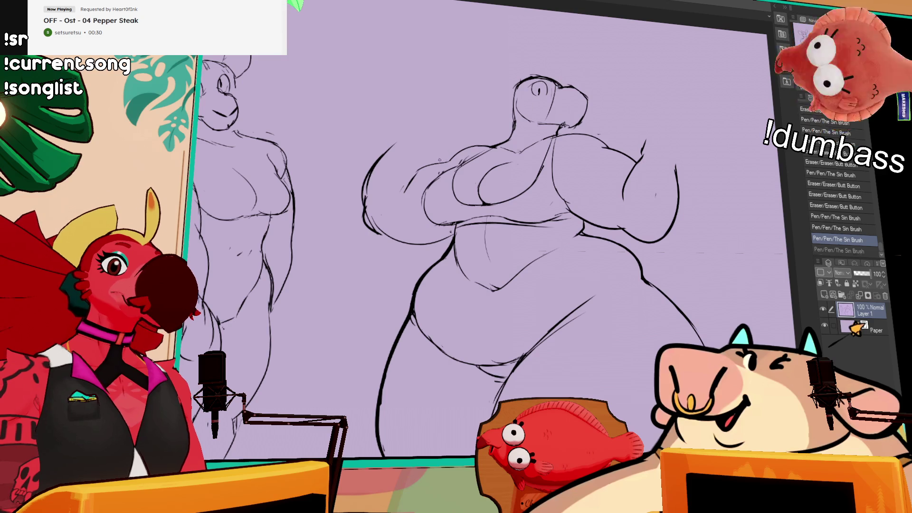
left_click_drag(409, 178, 398, 190)
key("ctrl+z")
left_click_drag(427, 161, 404, 189)
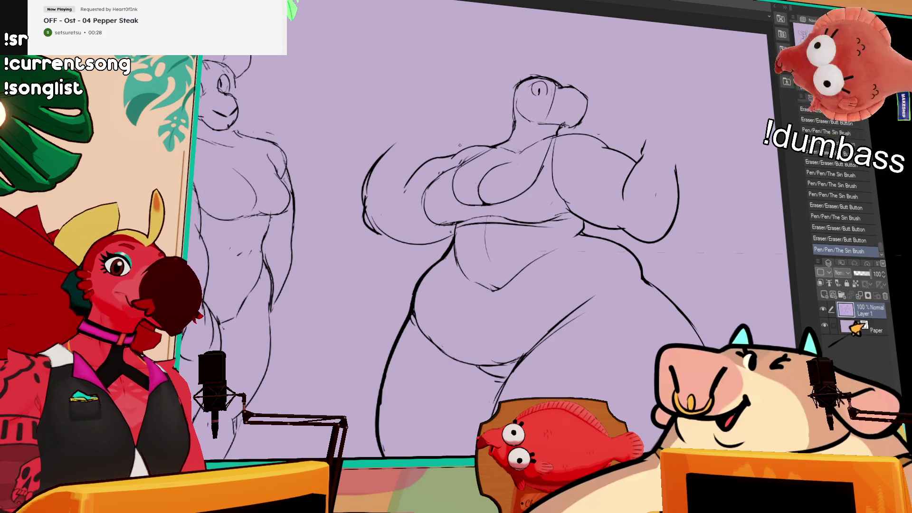
Step: Rework the snout line, testing and undoing strokes near the head
left_click_drag(645, 109, 671, 49)
mouse_move(667, 90)
left_mouse_down()
mouse_move(665, 81)
mouse_move(665, 97)
mouse_move(654, 85)
left_mouse_up()
mouse_move(537, 68)
left_mouse_down()
mouse_move(539, 78)
mouse_move(522, 67)
mouse_move(537, 88)
mouse_move(547, 85)
mouse_move(538, 59)
mouse_move(549, 59)
mouse_move(522, 60)
mouse_move(532, 62)
left_mouse_up()
key("ctrl+z")
key("ctrl+z")
key("ctrl+y")
key("ctrl+z")
key("ctrl+y")
key("ctrl+z")
mouse_move(667, 68)
left_mouse_down()
mouse_move(672, 98)
mouse_move(696, 121)
left_mouse_up()
left_click_drag(550, 82, 572, 90)
key("ctrl+z")
Step: Erase parts of the neck line and redraw the smiling mouth line along the snout
left_click_drag(647, 91, 649, 88)
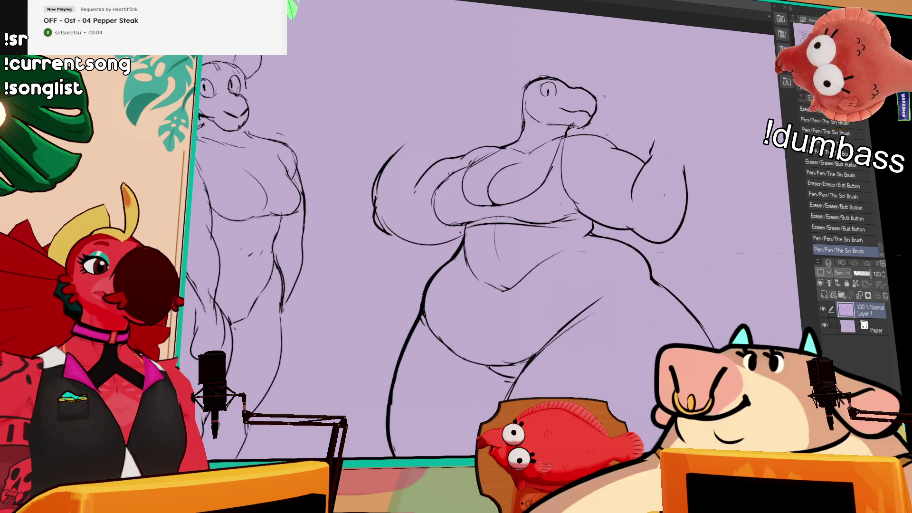
left_click_drag(565, 119, 572, 124)
mouse_move(568, 120)
left_mouse_down()
mouse_move(572, 126)
mouse_move(563, 113)
left_mouse_up()
key("ctrl+z")
key("ctrl+y")
left_click_drag(550, 102, 561, 119)
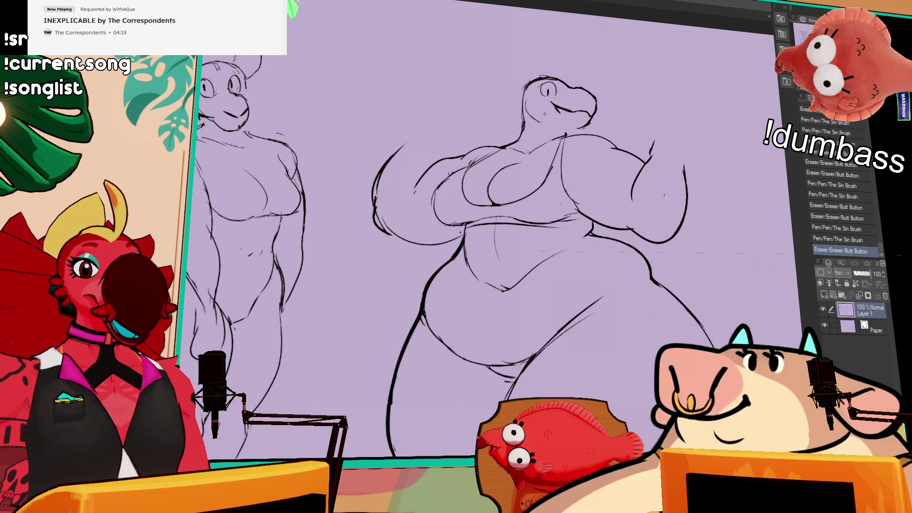
scroll(609, 101, "up", 5)
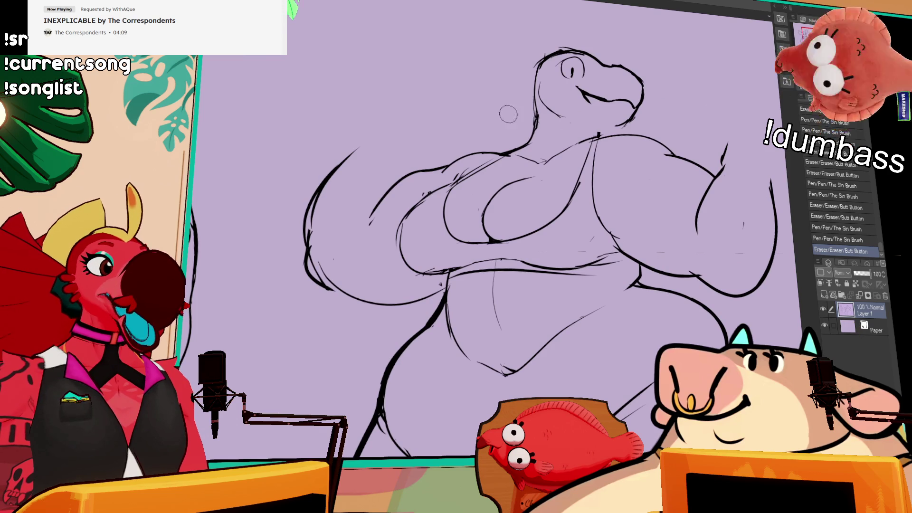
Step: Redraw the figure's left outline, trying several replacement strokes
left_click_drag(313, 251, 338, 165)
mouse_move(351, 148)
left_mouse_down()
mouse_move(332, 163)
mouse_move(308, 269)
left_mouse_up()
key("ctrl+z")
mouse_move(353, 147)
left_mouse_down()
mouse_move(308, 269)
mouse_move(338, 291)
left_mouse_up()
key("ctrl+z")
key("ctrl+z")
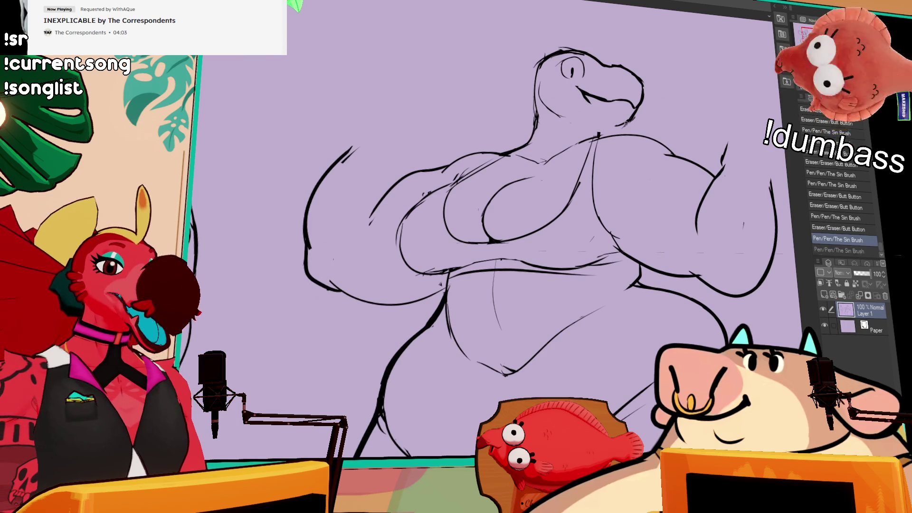
Step: Lasso the eye, shift it right, deselect, and touch up the snout line
left_click_drag(656, 4, 670, 38)
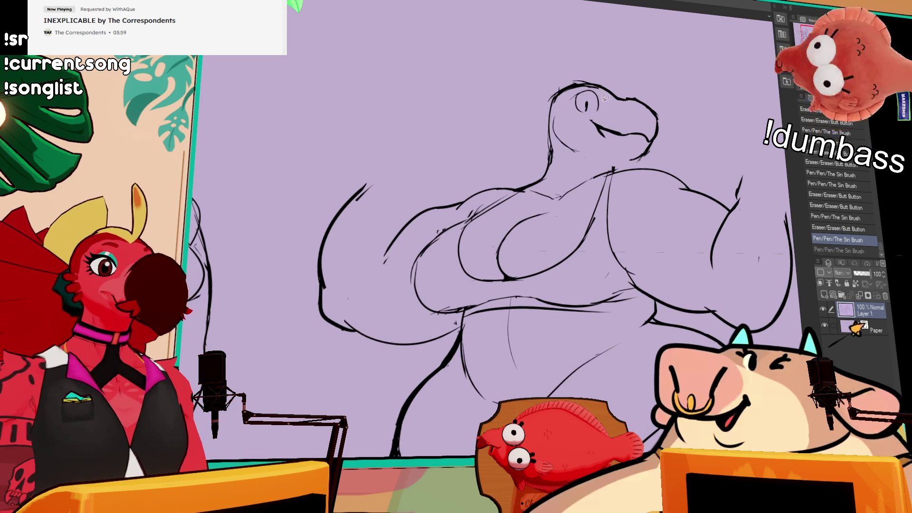
mouse_move(570, 85)
left_mouse_down()
mouse_move(606, 115)
mouse_move(594, 99)
left_mouse_up()
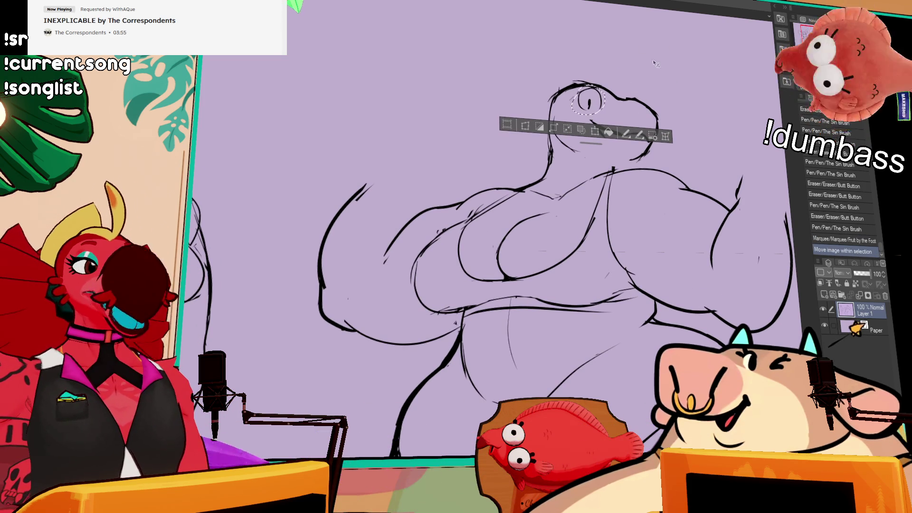
left_click_drag(549, 262, 541, 231)
key("ctrl+d")
left_click_drag(606, 88, 611, 92)
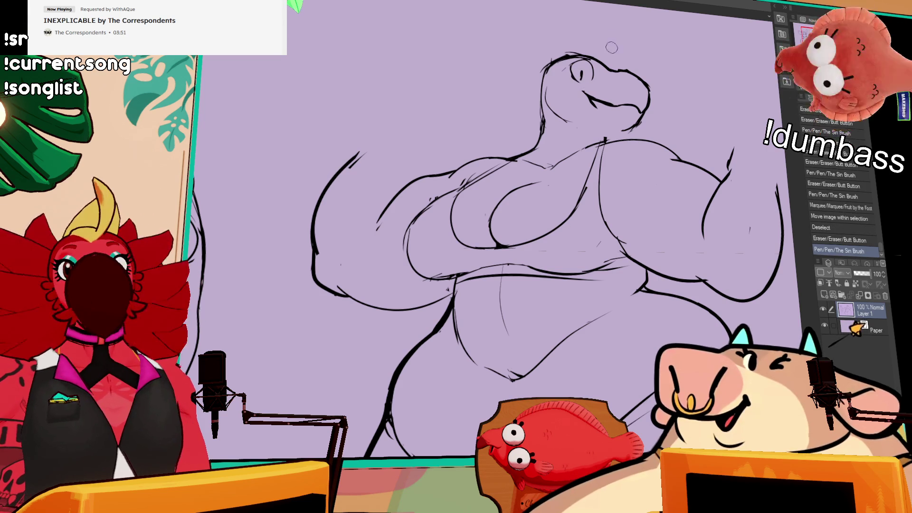
Step: Draw a long looping ear left of the head and add small strokes at head top and jaw
left_click_drag(620, 95, 620, 123)
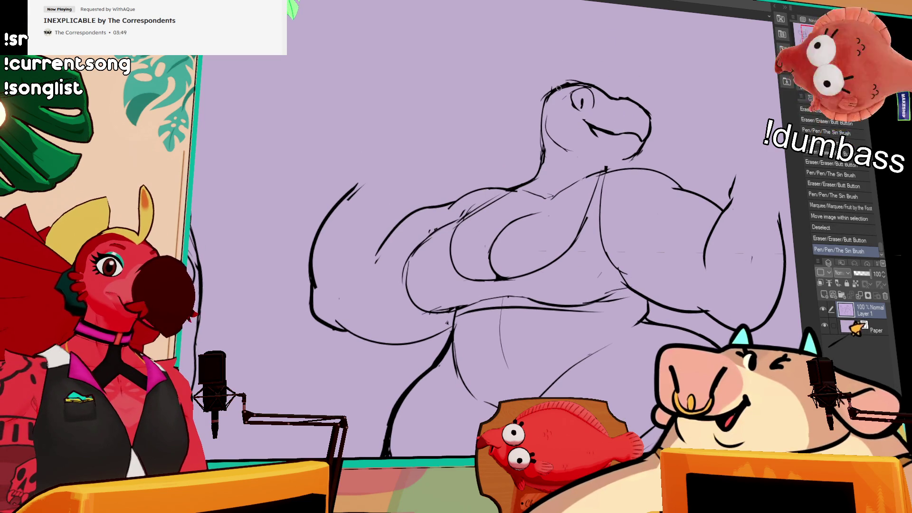
left_click_drag(710, 99, 712, 132)
left_click_drag(651, 132, 658, 139)
mouse_move(542, 131)
left_mouse_down()
mouse_move(477, 178)
mouse_move(539, 185)
mouse_move(518, 181)
left_mouse_up()
left_click_drag(557, 113, 565, 116)
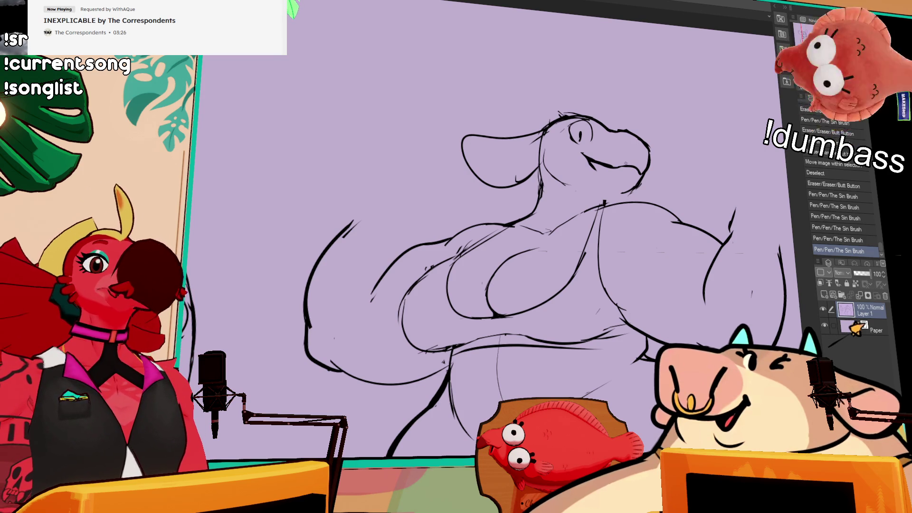
Step: Redraw the mouth line shorter and erase the lower beak strokes
left_click_drag(582, 157, 614, 167)
left_click_drag(584, 159, 613, 167)
left_click_drag(589, 163, 642, 172)
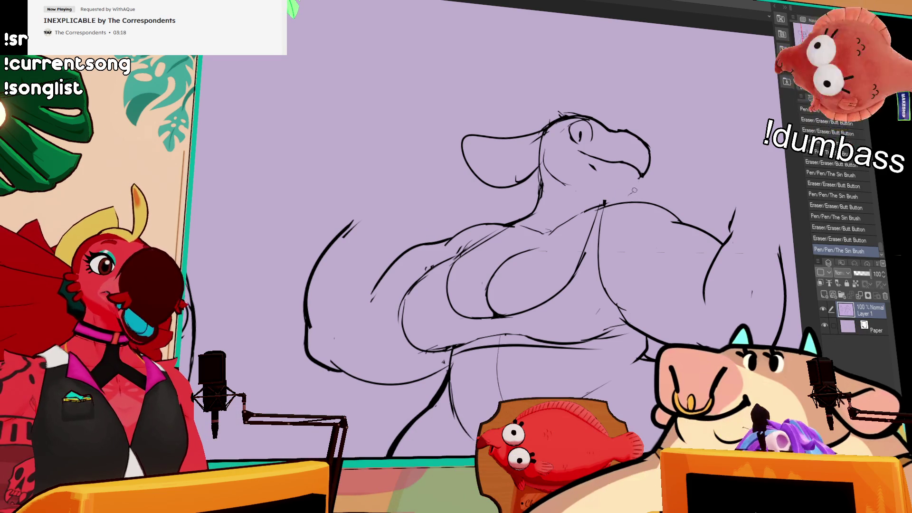
left_click_drag(631, 189, 639, 178)
left_click_drag(583, 153, 601, 161)
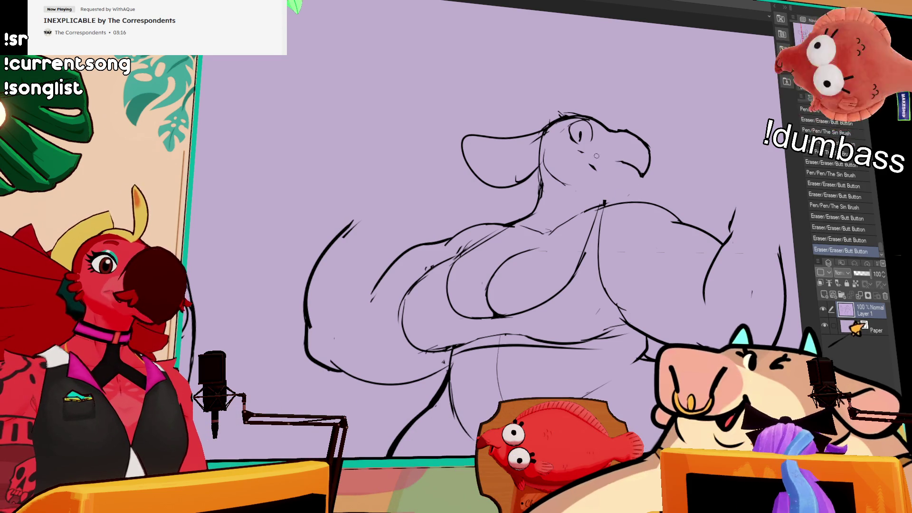
key("ctrl+z")
Step: Lasso the eye and nudge it slightly right, deselect, then erase bits of the mouth line
key("m")
mouse_move(585, 116)
left_mouse_down()
mouse_move(568, 142)
mouse_move(584, 116)
mouse_move(597, 171)
left_mouse_up()
key("ctrl+d")
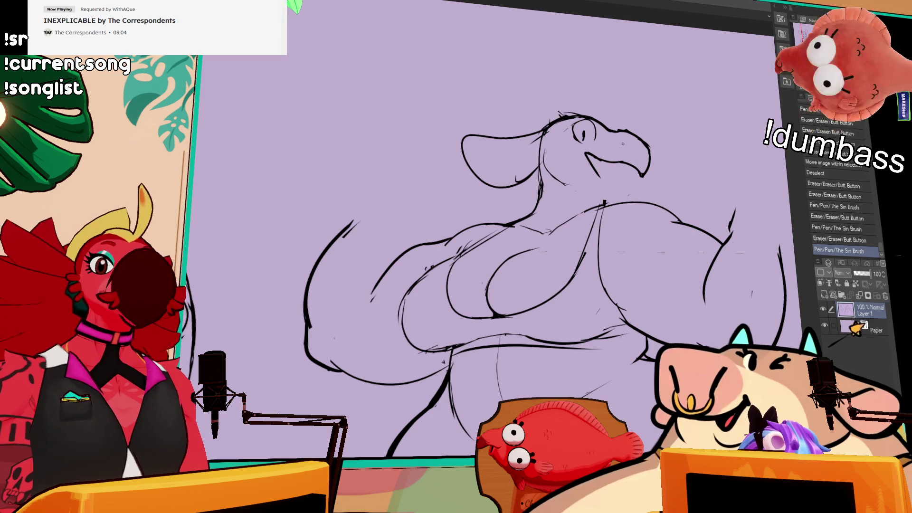
left_click_drag(626, 105, 575, 70)
left_click_drag(587, 140, 593, 145)
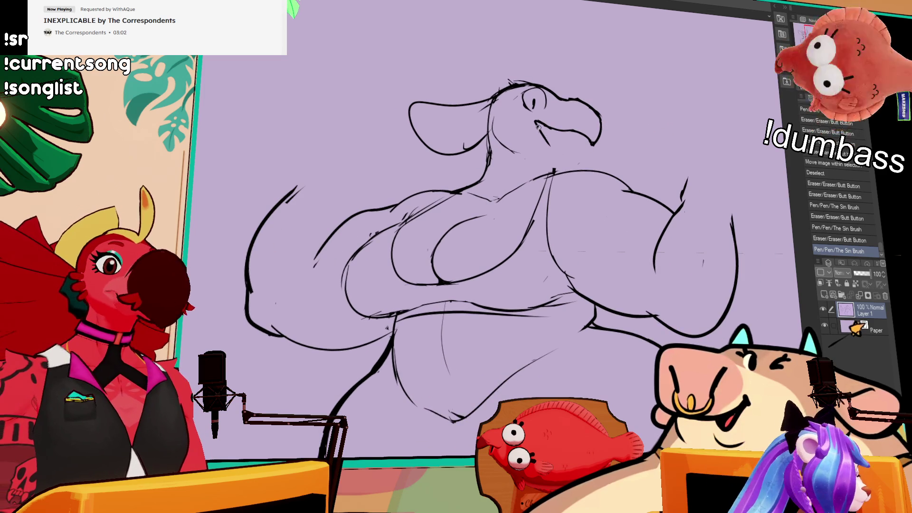
Step: Redraw the mouth line under the beak and retouch the beak outline and tip
mouse_move(532, 120)
left_mouse_down()
mouse_move(542, 142)
mouse_move(561, 126)
mouse_move(596, 156)
left_mouse_up()
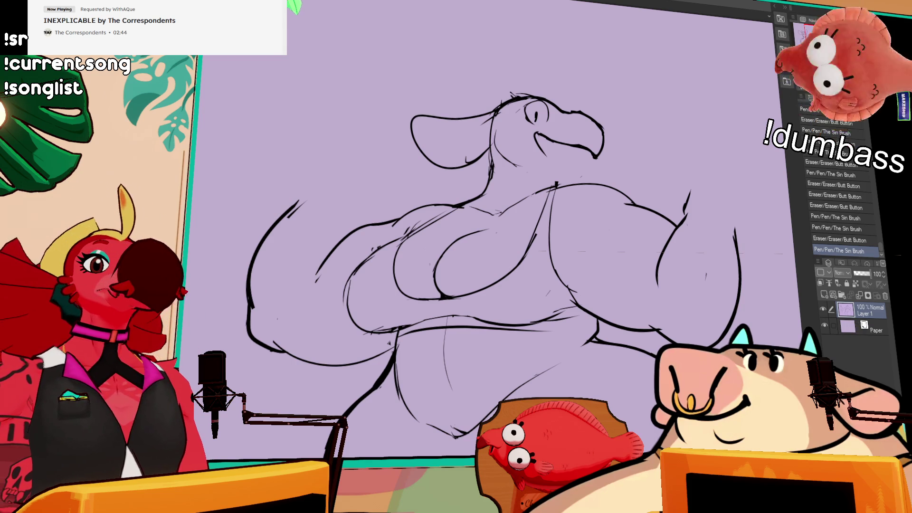
mouse_move(576, 113)
left_mouse_down()
mouse_move(583, 108)
mouse_move(599, 123)
left_mouse_up()
key("ctrl+z")
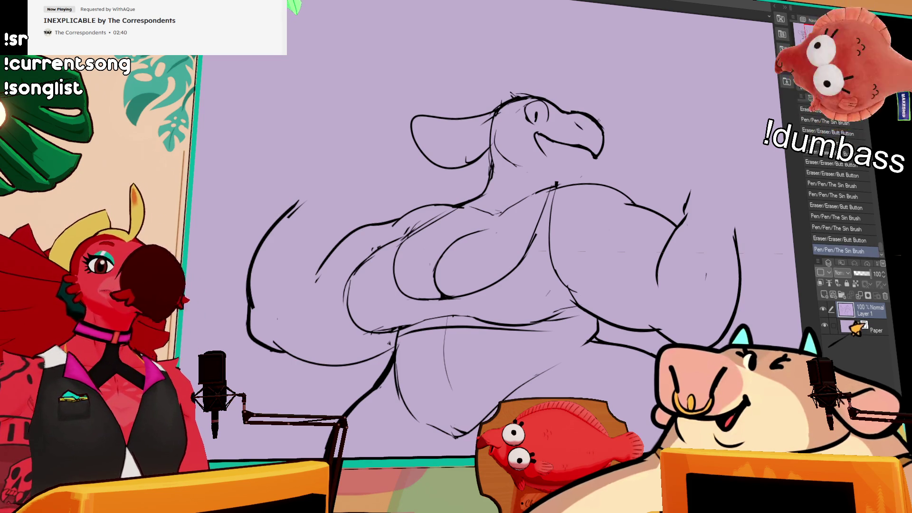
left_click_drag(494, 257, 488, 250)
left_click_drag(586, 107, 598, 124)
key("ctrl+z")
mouse_move(650, 110)
left_mouse_down()
mouse_move(665, 113)
mouse_move(654, 105)
left_mouse_up()
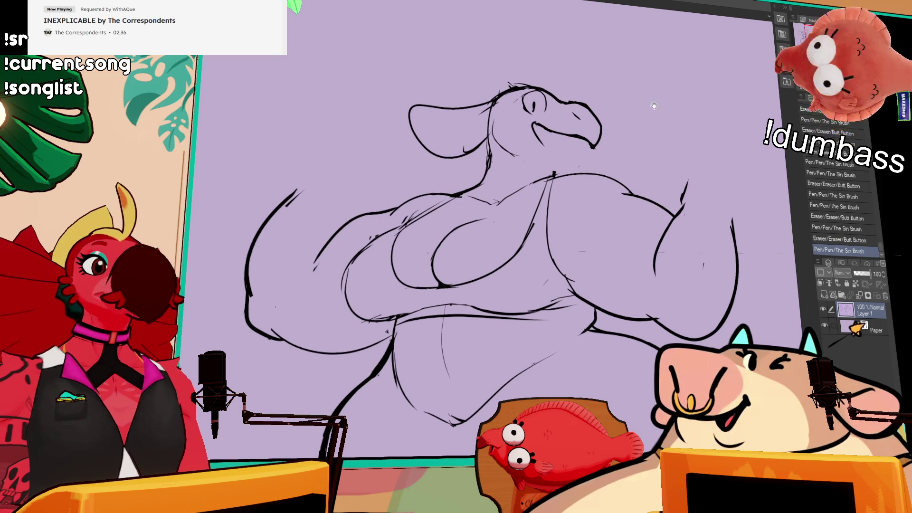
mouse_move(590, 141)
left_mouse_down()
mouse_move(598, 144)
mouse_move(582, 119)
mouse_move(596, 139)
left_mouse_up()
Step: Erase small stray marks beside the head and by the mouth
mouse_move(566, 100)
left_mouse_down()
mouse_move(584, 103)
mouse_move(598, 137)
left_mouse_up()
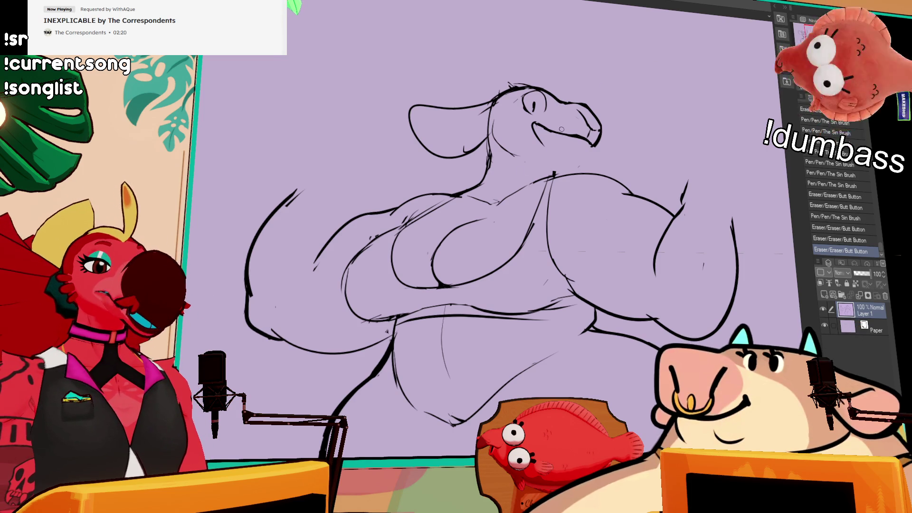
left_click_drag(538, 130, 546, 123)
key("ctrl+z")
key("ctrl+y")
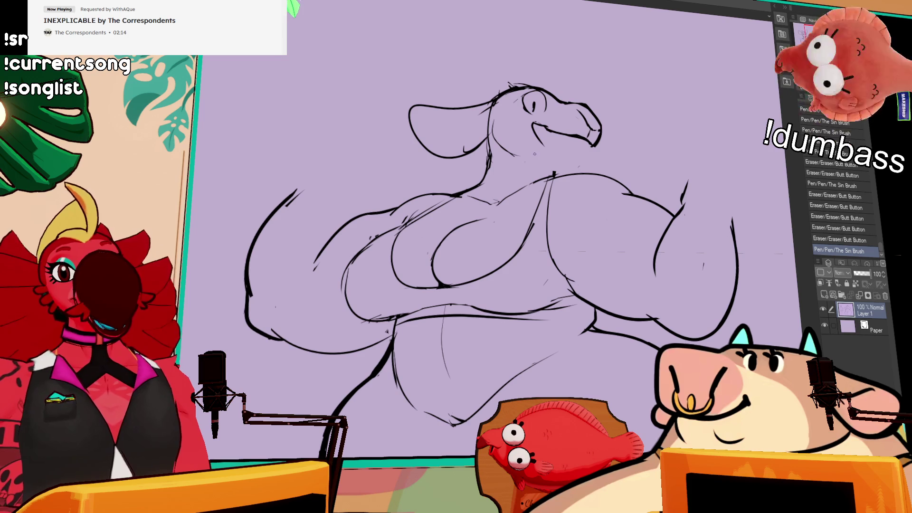
Step: Erase and redraw the head's lower contour strokes
left_click_drag(439, 94, 482, 124)
mouse_move(508, 175)
left_mouse_down()
mouse_move(458, 166)
mouse_move(507, 186)
left_mouse_up()
mouse_move(455, 148)
left_mouse_down()
mouse_move(512, 172)
mouse_move(516, 184)
mouse_move(528, 179)
mouse_move(517, 188)
mouse_move(521, 177)
left_mouse_up()
left_click_drag(531, 137, 523, 164)
key("ctrl+z")
mouse_move(480, 143)
left_mouse_down()
mouse_move(528, 154)
mouse_move(527, 187)
left_mouse_up()
key("ctrl+z")
key("ctrl+y")
Step: Redraw the mouth line, then zoom out to see both figures
left_click_drag(589, 161, 580, 155)
left_click_drag(574, 151, 589, 167)
left_click_drag(663, 141, 628, 112)
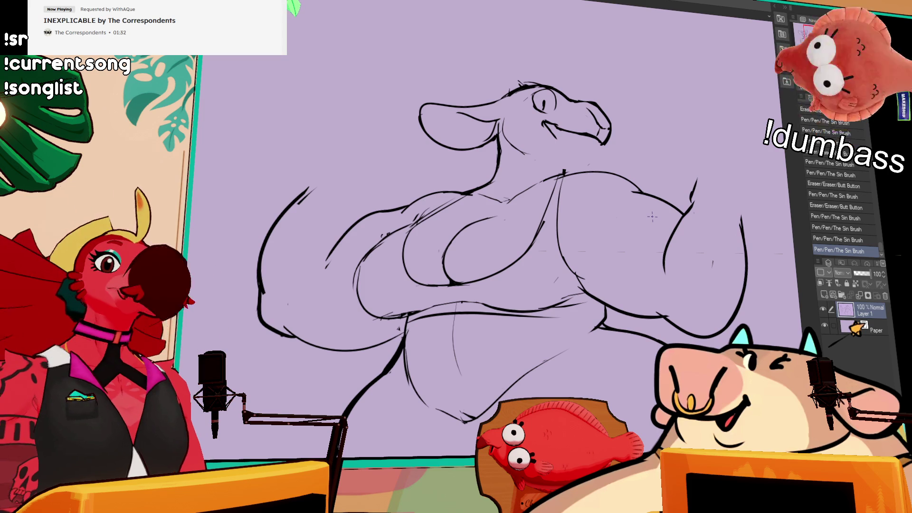
key("ctrl+minus")
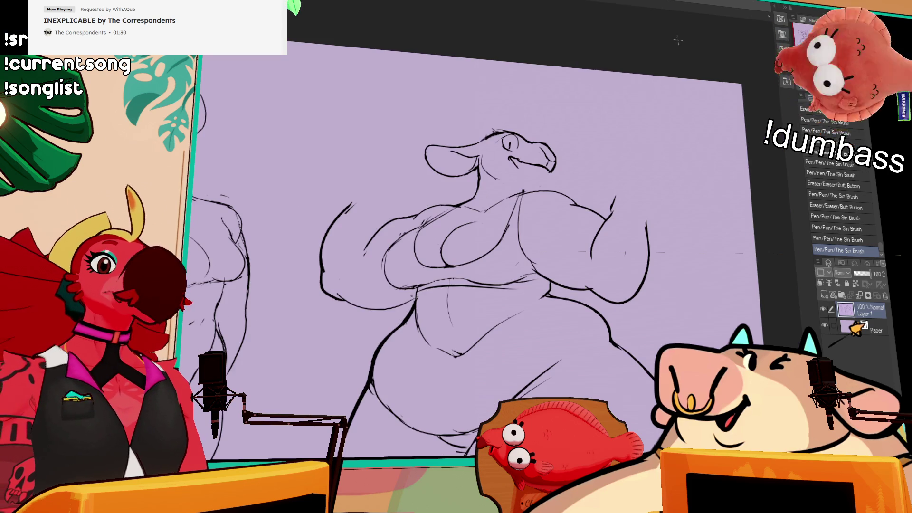
Step: Retouch the top-of-head outline on the right figure
mouse_move(475, 135)
left_mouse_down()
mouse_move(518, 129)
mouse_move(505, 130)
mouse_move(515, 143)
mouse_move(516, 131)
left_mouse_up()
key("ctrl+z")
left_click_drag(643, 92, 665, 115)
mouse_move(517, 137)
left_mouse_down()
mouse_move(509, 128)
mouse_move(526, 122)
mouse_move(503, 128)
mouse_move(517, 116)
mouse_move(509, 126)
mouse_move(551, 116)
mouse_move(544, 88)
mouse_move(527, 119)
mouse_move(552, 145)
left_mouse_up()
key("ctrl+z")
Step: Erase and redraw the small strokes around the right figure's muzzle
mouse_move(546, 133)
left_mouse_down()
mouse_move(557, 145)
mouse_move(551, 141)
left_mouse_up()
mouse_move(545, 136)
left_mouse_down()
mouse_move(556, 143)
mouse_move(547, 131)
mouse_move(557, 131)
left_mouse_up()
left_click_drag(547, 125, 564, 132)
key("ctrl+z")
key("ctrl+z")
key("ctrl+z")
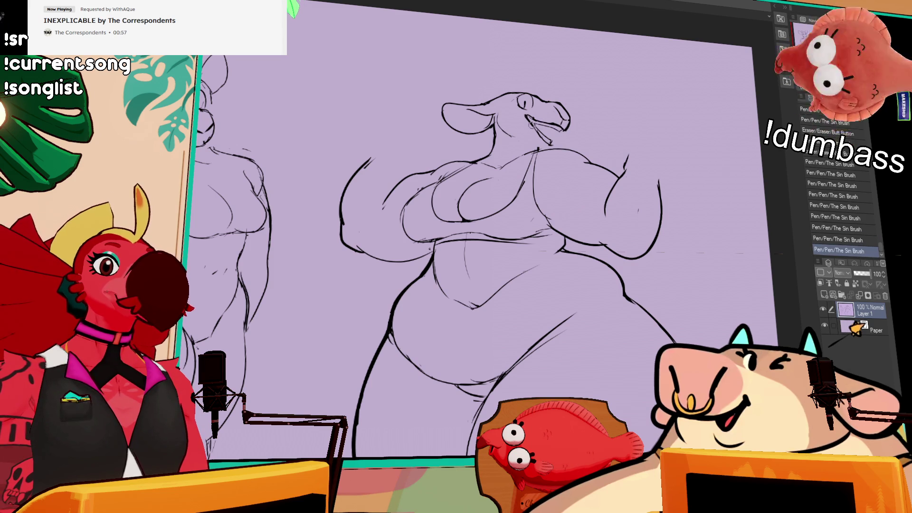
left_click_drag(529, 122, 553, 131)
left_click_drag(536, 92, 539, 134)
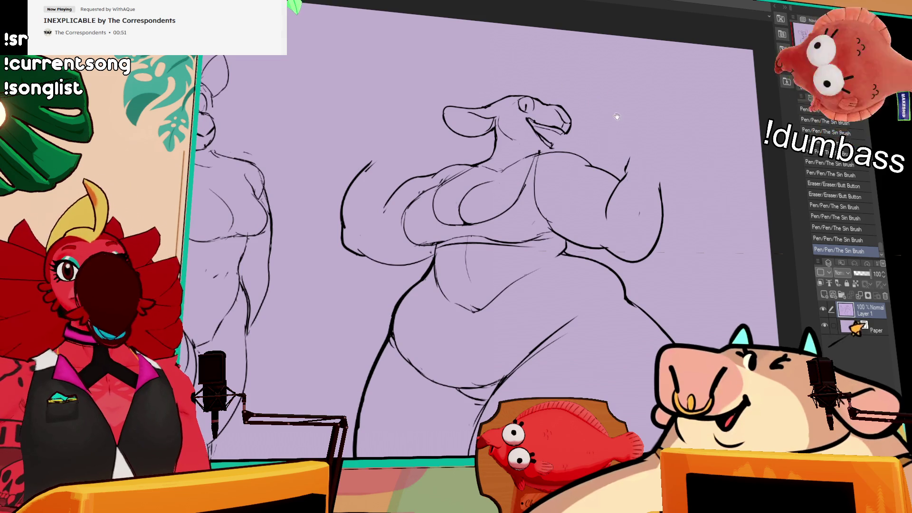
Step: Touch up the chest and shoulder lines on the right figure
mouse_move(604, 151)
left_mouse_down()
mouse_move(613, 142)
mouse_move(589, 168)
left_mouse_up()
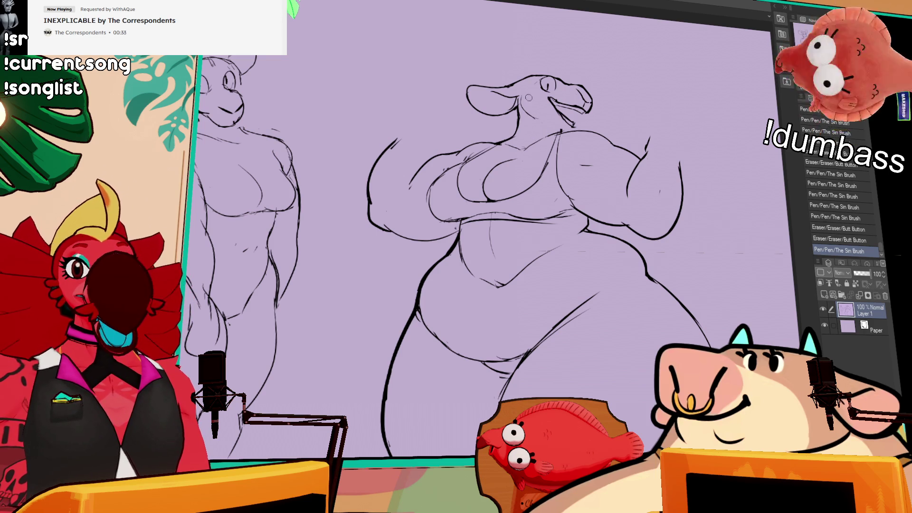
left_click_drag(665, 141, 663, 133)
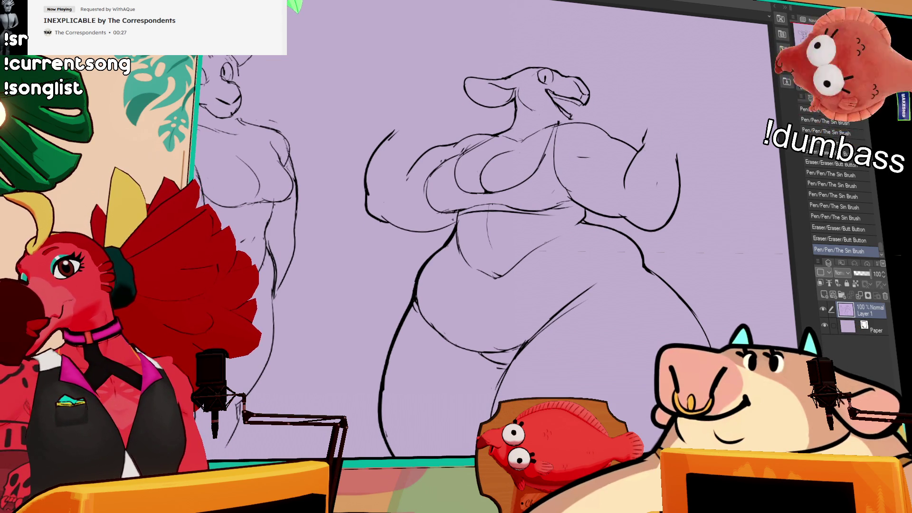
mouse_move(594, 209)
left_mouse_down()
mouse_move(601, 192)
mouse_move(639, 201)
left_mouse_up()
key("ctrl+z")
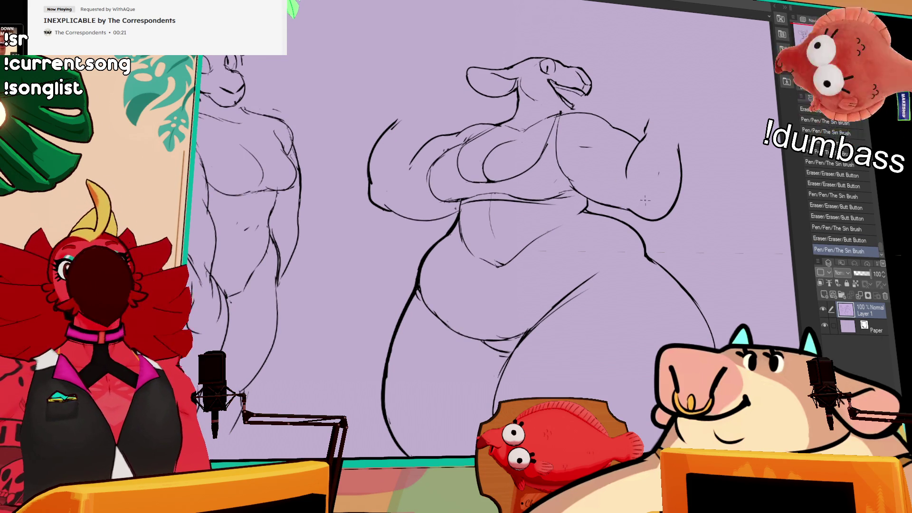
Step: Add a small tuft of short strokes above the right figure's eye
left_click_drag(679, 107, 673, 143)
left_click_drag(643, 96, 640, 80)
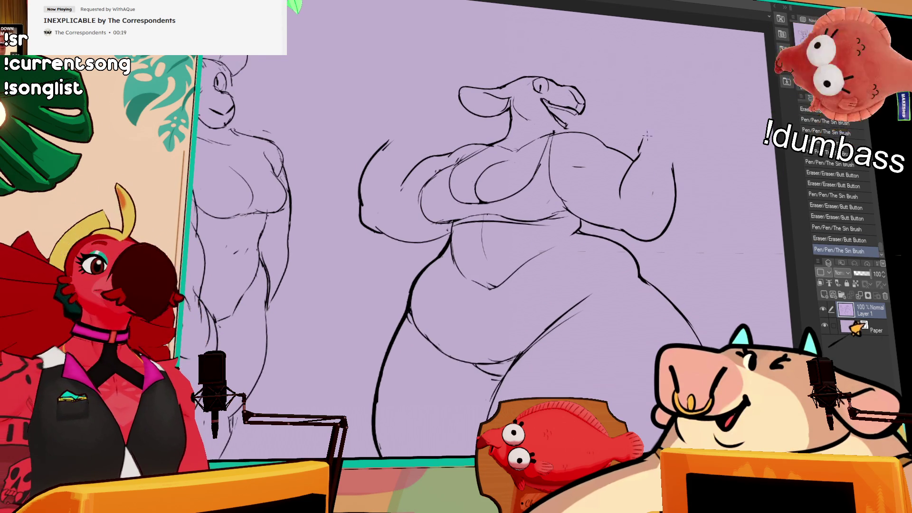
left_click_drag(585, 115, 603, 142)
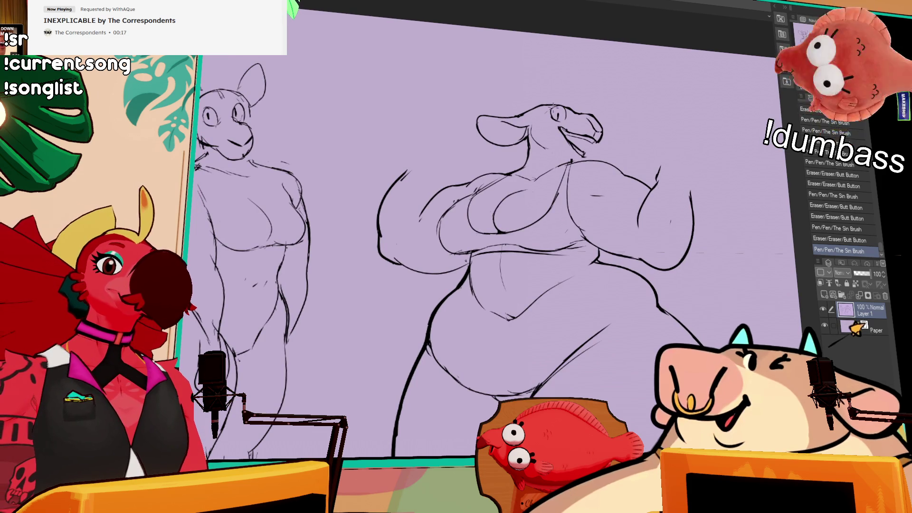
left_click_drag(552, 106, 568, 100)
key("ctrl+z")
key("ctrl+z")
key("ctrl+z")
key("ctrl+z")
key("ctrl+z")
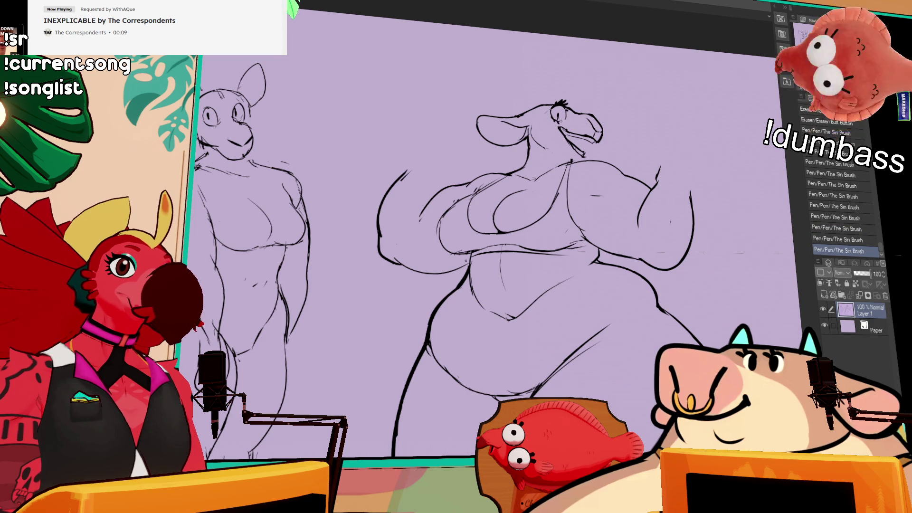
left_click_drag(650, 80, 651, 82)
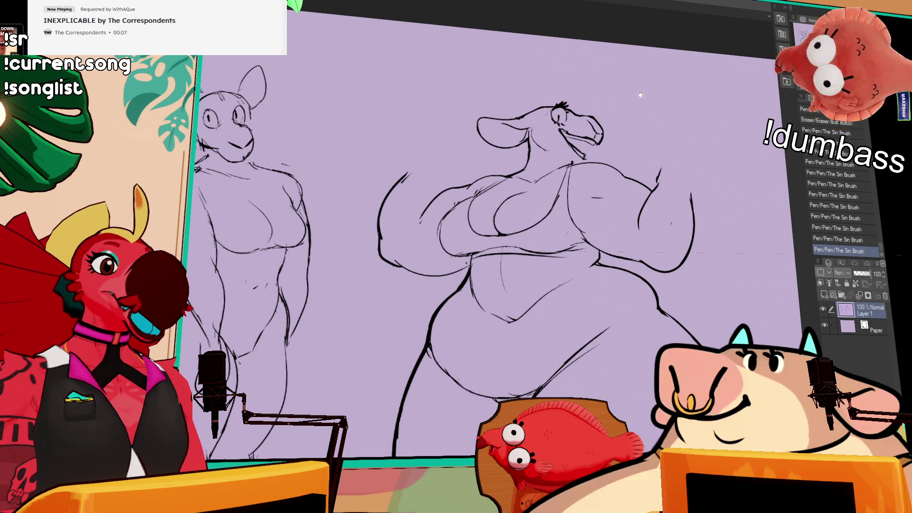
scroll(541, 170, "up", 2)
Step: Erase stray marks and redraw the right figure's neck and shoulder lines
mouse_move(545, 140)
left_mouse_down()
mouse_move(548, 173)
mouse_move(532, 156)
mouse_move(531, 189)
left_mouse_up()
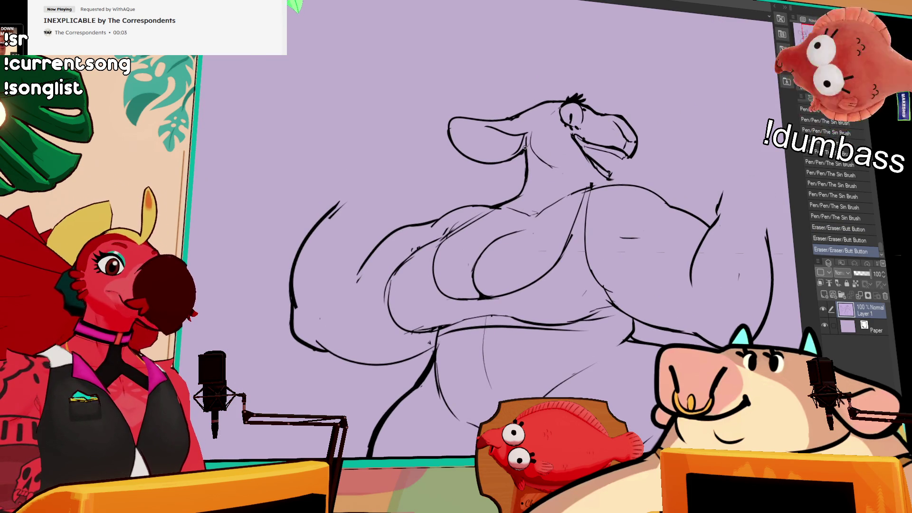
left_click_drag(574, 142, 579, 149)
key("ctrl+z")
key("ctrl+y")
key("ctrl+z")
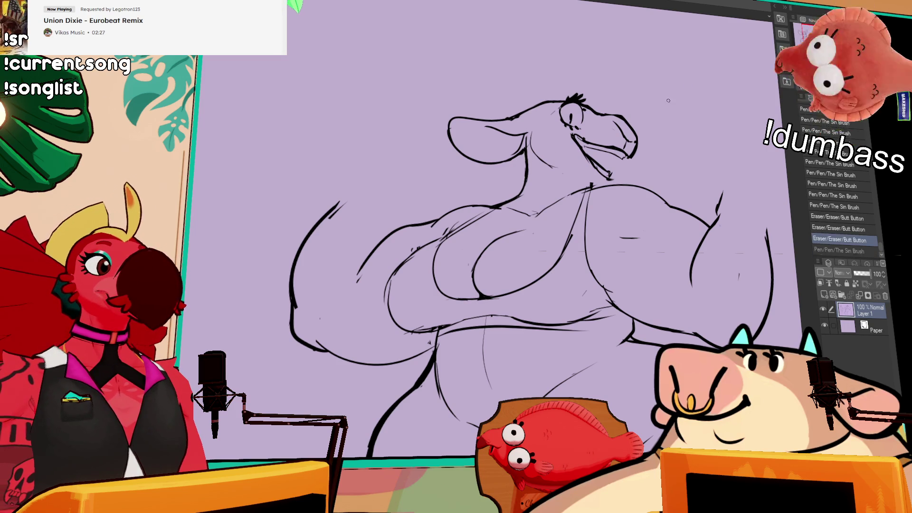
mouse_move(527, 166)
left_mouse_down()
mouse_move(513, 199)
mouse_move(514, 183)
left_mouse_up()
mouse_move(438, 226)
left_mouse_down()
mouse_move(458, 212)
mouse_move(423, 229)
left_mouse_up()
key("ctrl+z")
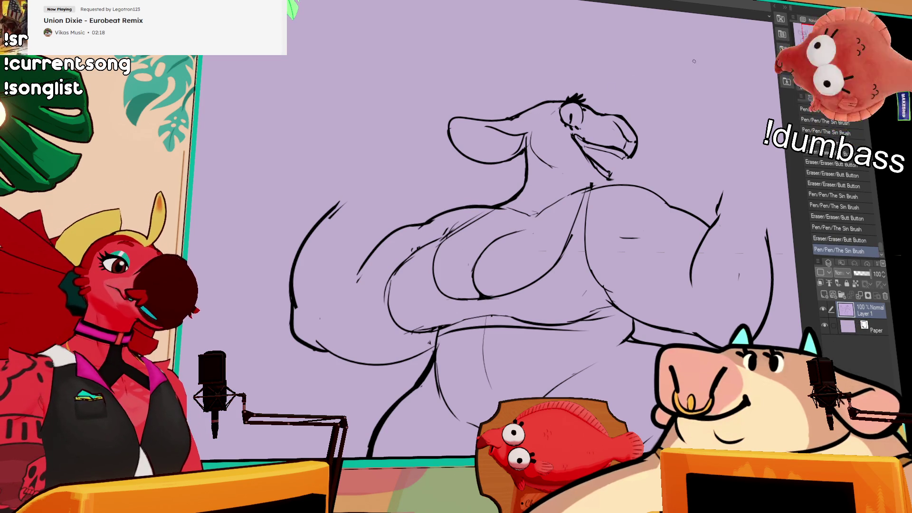
left_click_drag(583, 179, 591, 186)
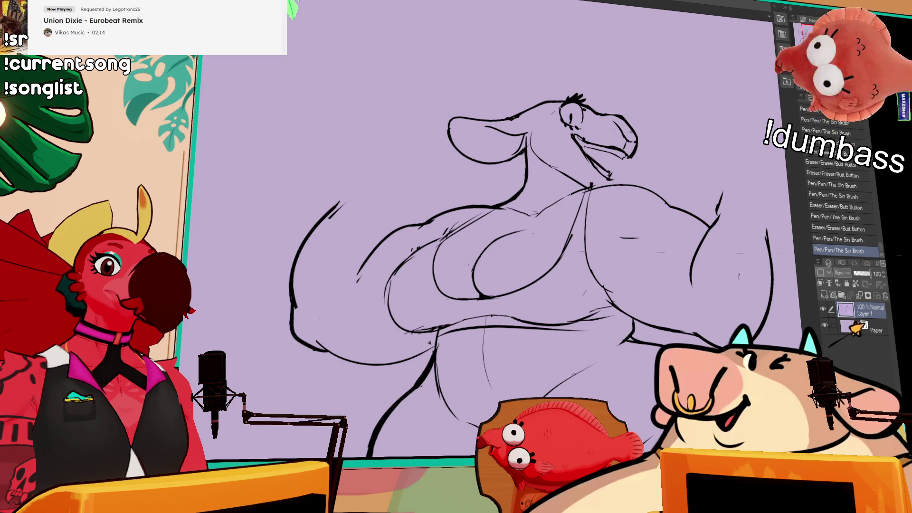
Step: Ink the right figure's eye with dark strokes, cleaning up around it
left_click_drag(570, 113, 570, 122)
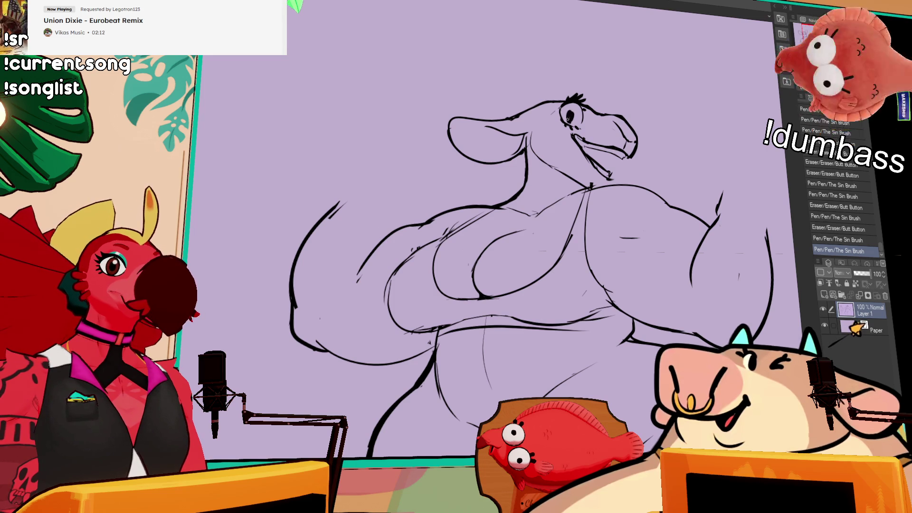
key("ctrl+z")
key("ctrl+y")
key("ctrl+z")
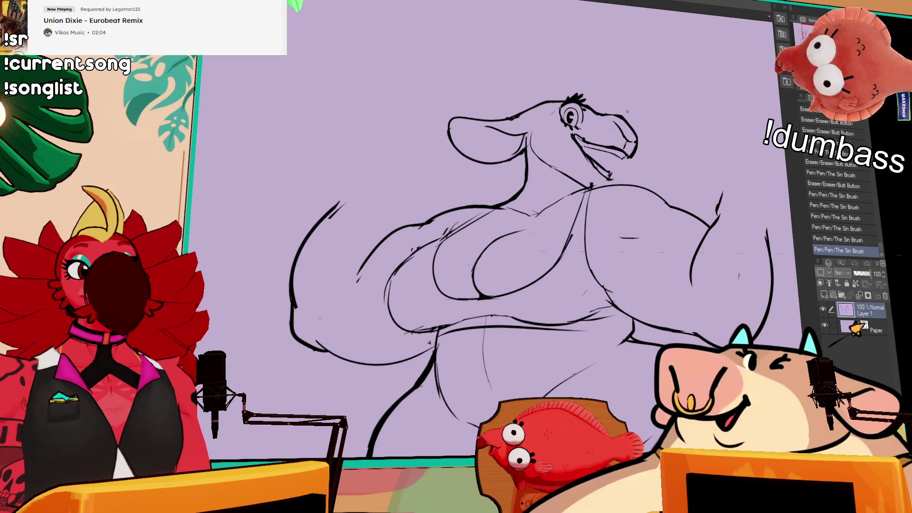
left_click_drag(508, 275, 517, 290)
left_click_drag(574, 121, 586, 118)
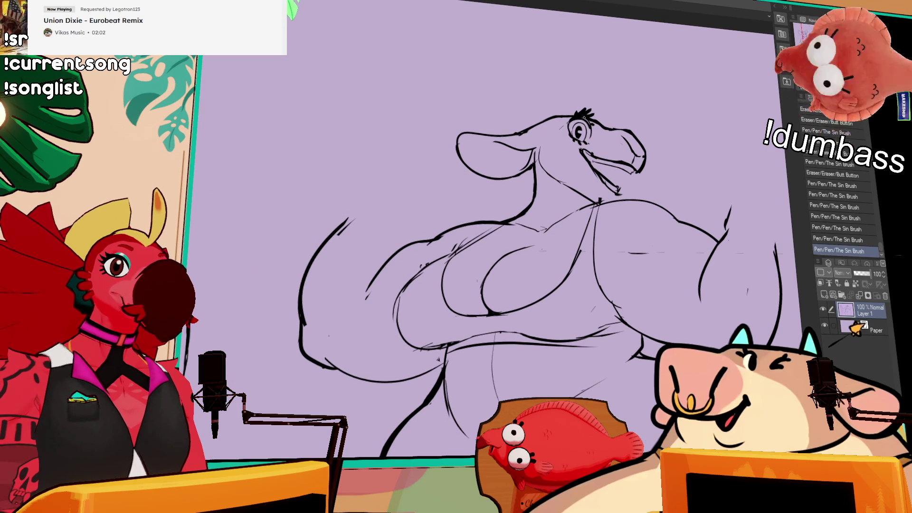
key("ctrl+z")
left_click_drag(580, 124, 584, 133)
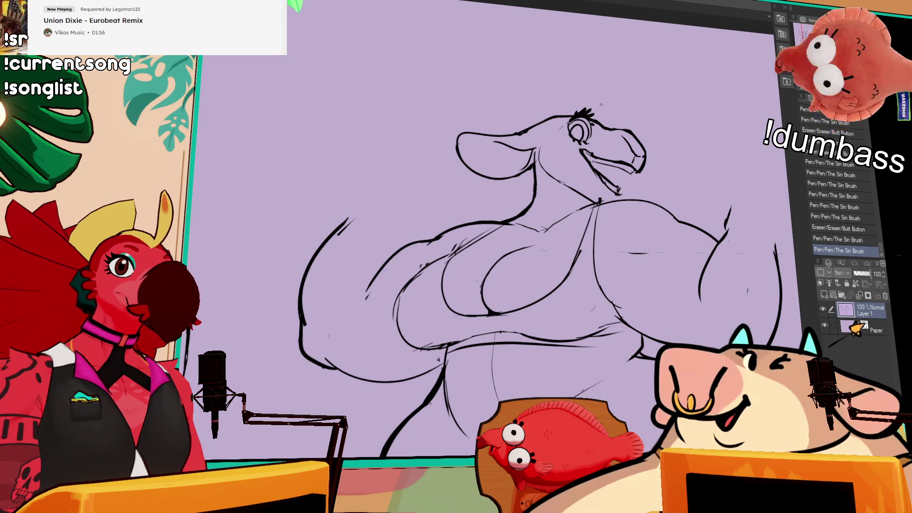
Step: Fill the eye's pupil with dark colour and add strokes around the eye
left_click(581, 129)
left_click(612, 121)
left_click(585, 132)
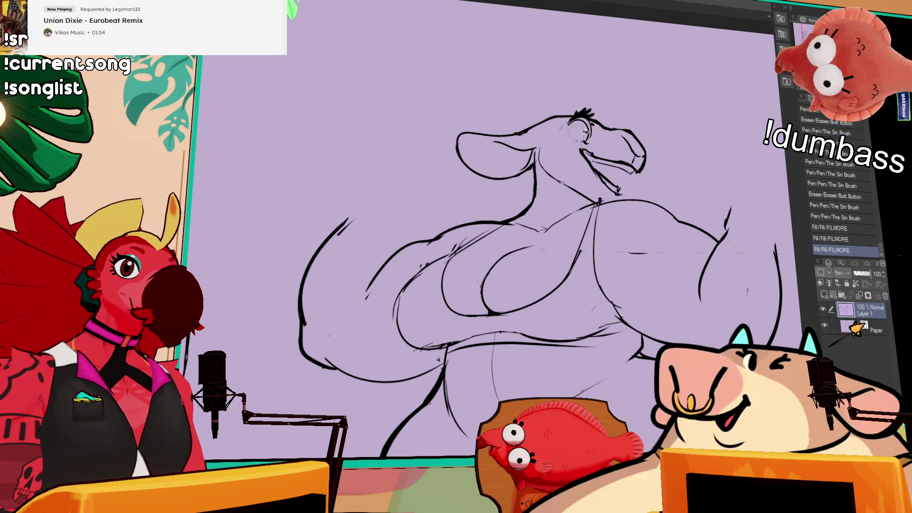
key("ctrl+z")
key("ctrl+z")
left_click_drag(575, 128, 582, 134)
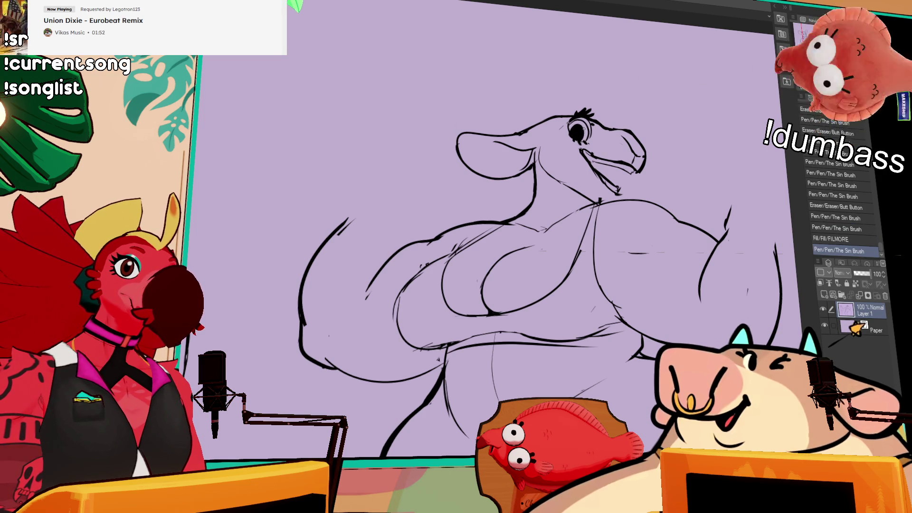
left_click_drag(725, 120, 750, 155)
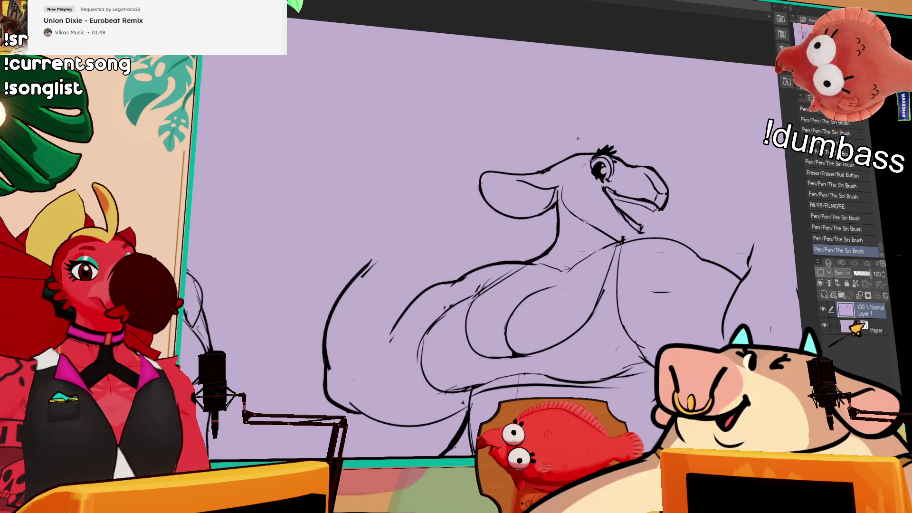
Step: Add extra strands to the hair tuft at the top of the head
left_click(574, 148)
left_click_drag(572, 150, 575, 156)
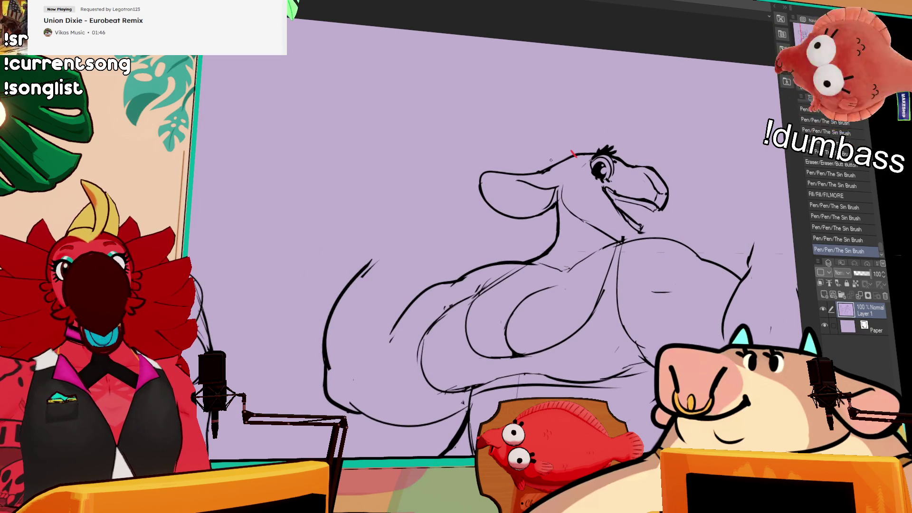
left_click_drag(644, 124, 642, 136)
key("ctrl+z")
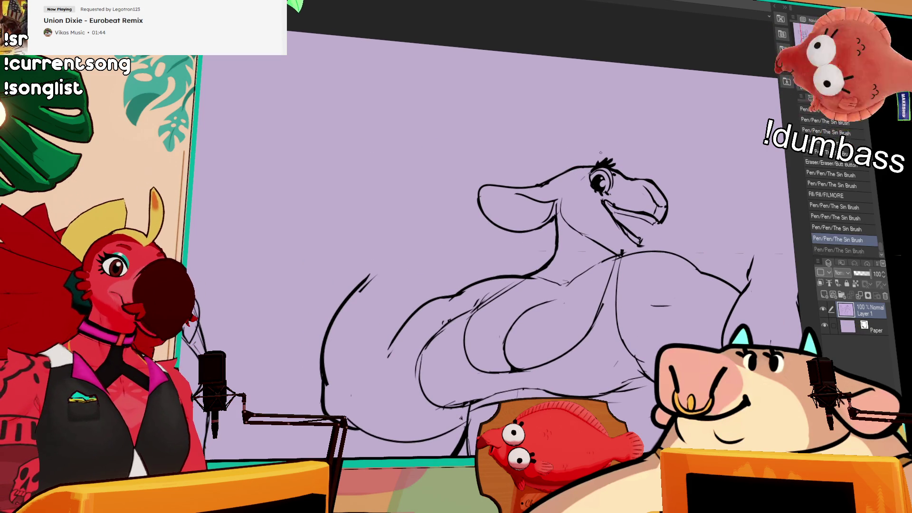
key("ctrl+y")
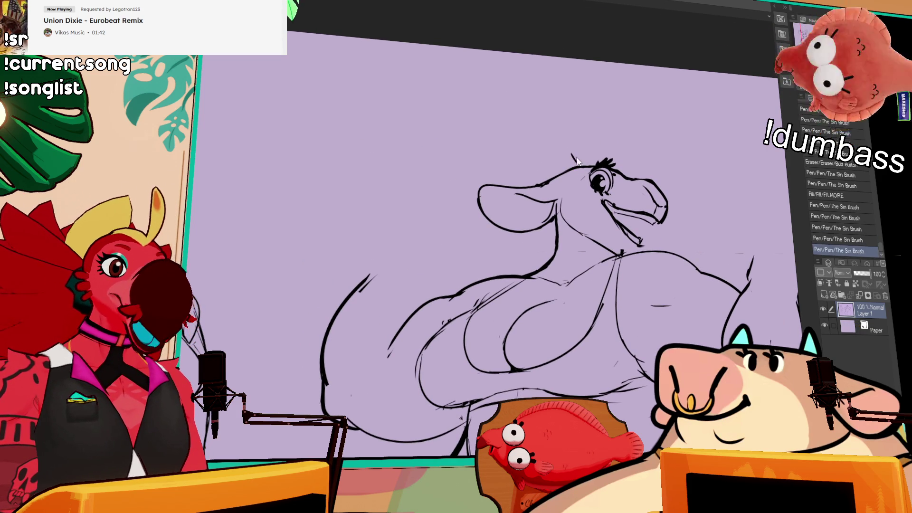